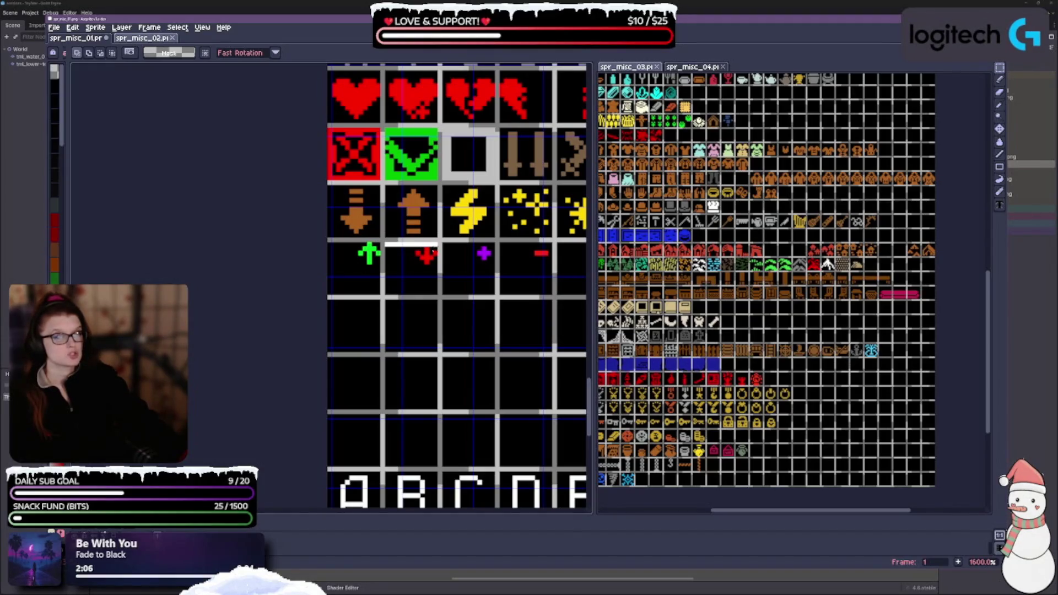
scroll(793, 290, up, 2)
scroll(794, 290, up, 1)
scroll(794, 289, down, 3)
scroll(794, 290, up, 1)
scroll(793, 289, up, 2)
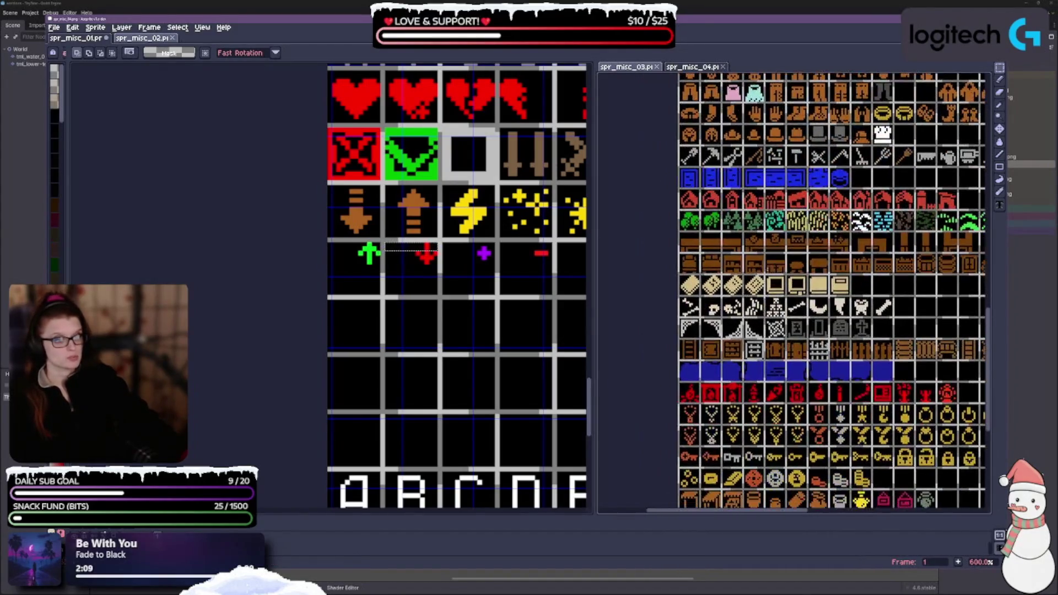
scroll(793, 289, up, 3)
scroll(827, 290, down, 1)
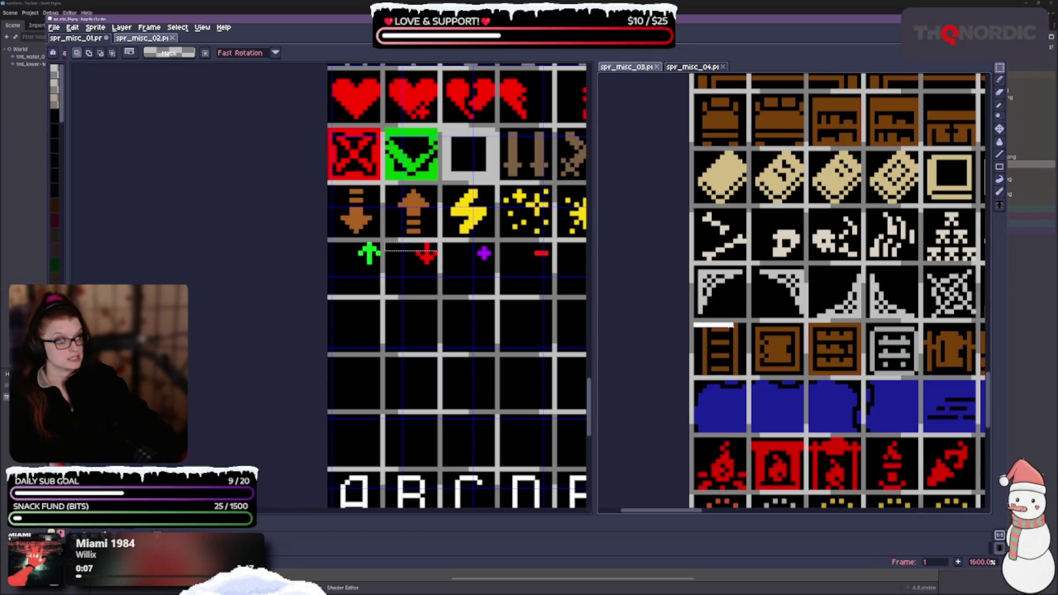
scroll(835, 155, down, 1)
scroll(835, 156, down, 3)
scroll(835, 156, up, 2)
Set the right sheet's grid to 12 by 12 cells and look over its tiles
drag(600, 440, 658, 423)
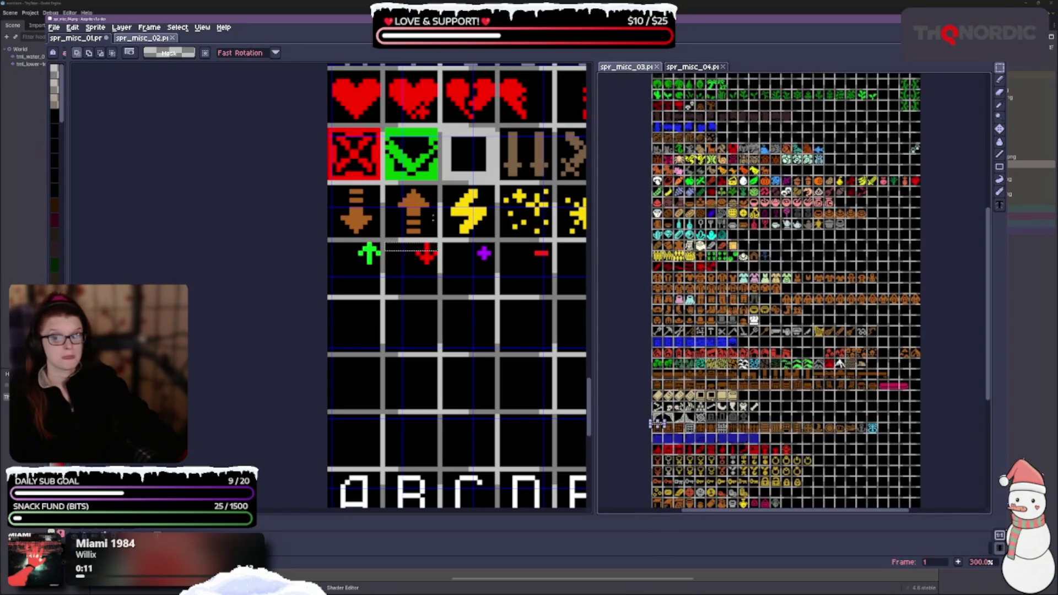
click(202, 27)
click(340, 109)
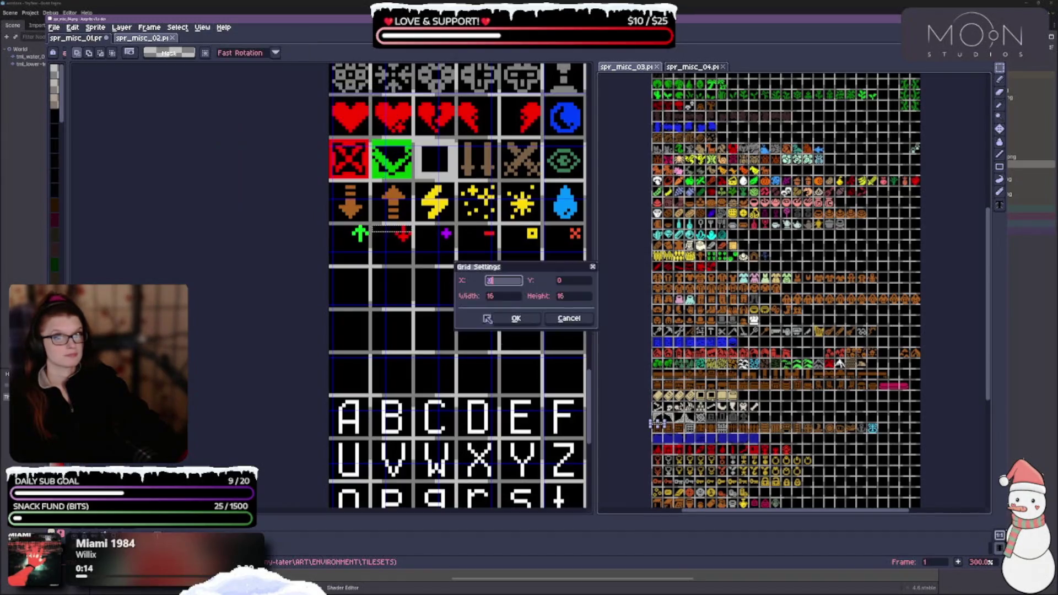
double_click(511, 297)
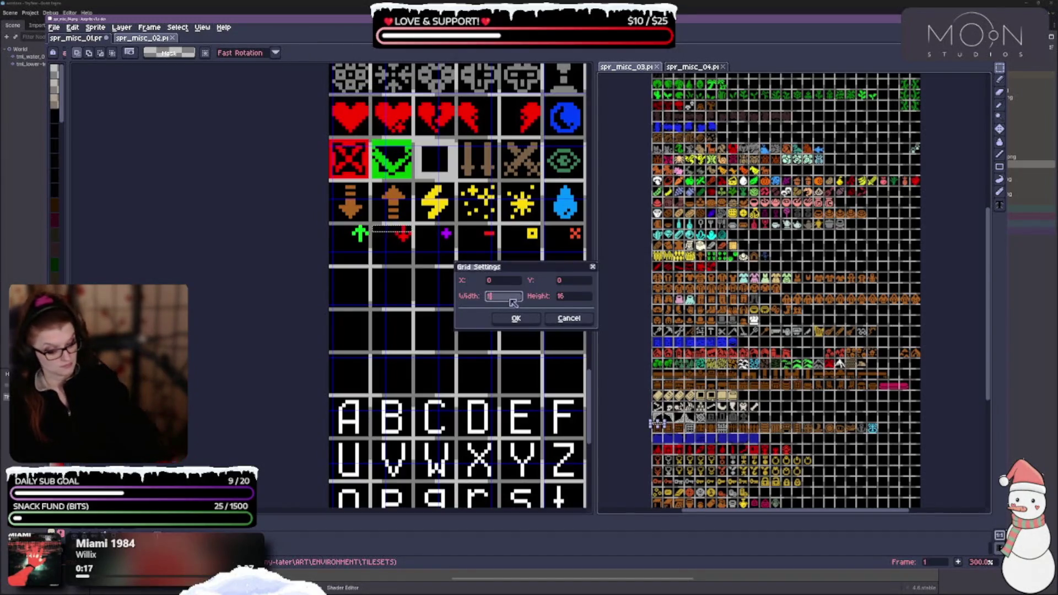
text(12)
key(Tab)
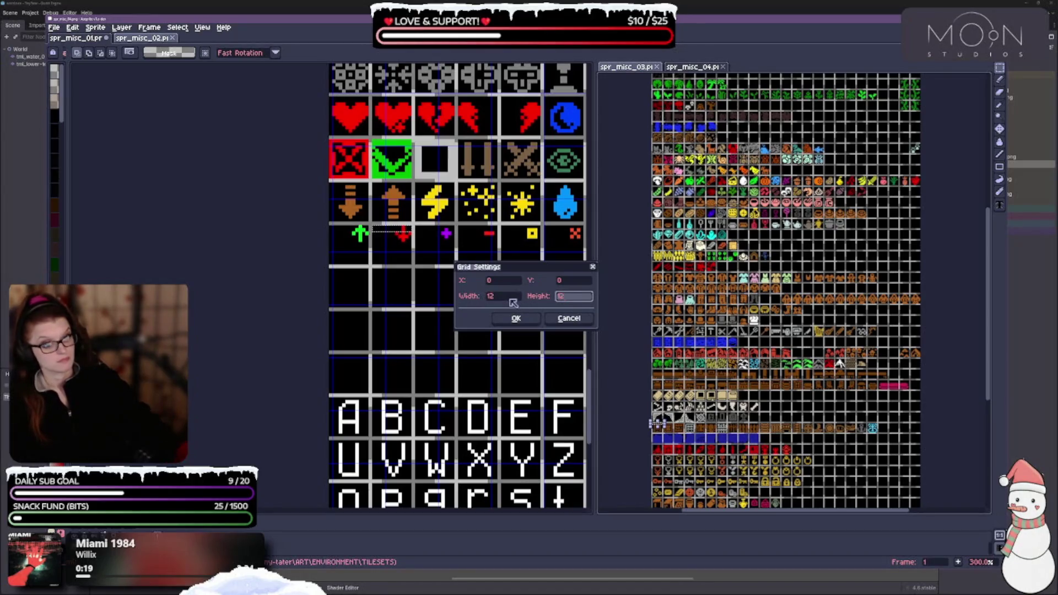
click(515, 318)
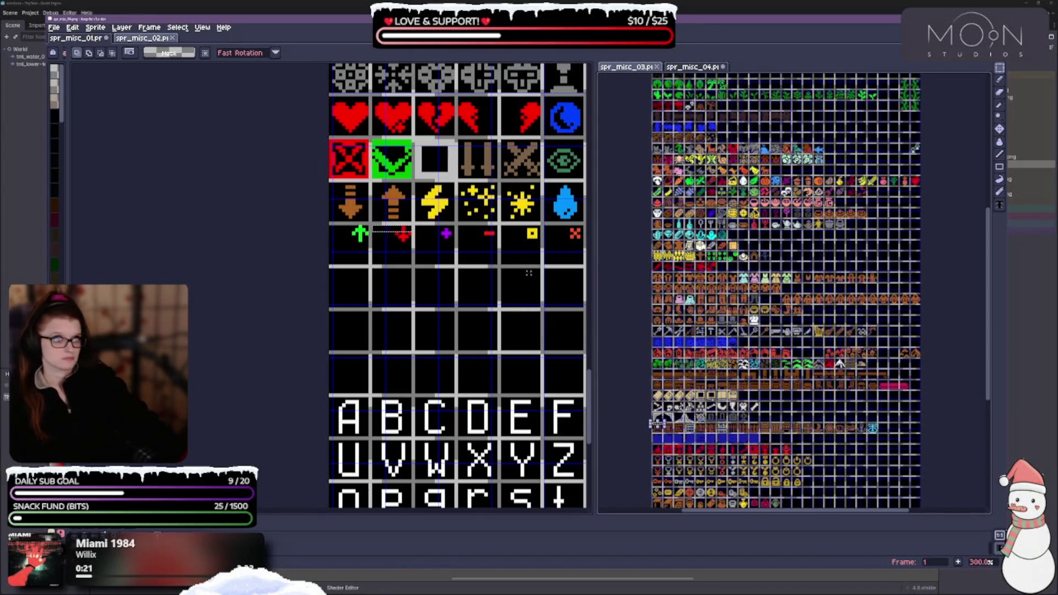
scroll(835, 367, up, 1)
scroll(835, 367, up, 1)
scroll(835, 368, up, 2)
scroll(763, 419, down, 1)
scroll(763, 419, down, 1)
scroll(763, 419, down, 1)
scroll(763, 418, down, 2)
drag(763, 419, 757, 586)
scroll(767, 330, up, 1)
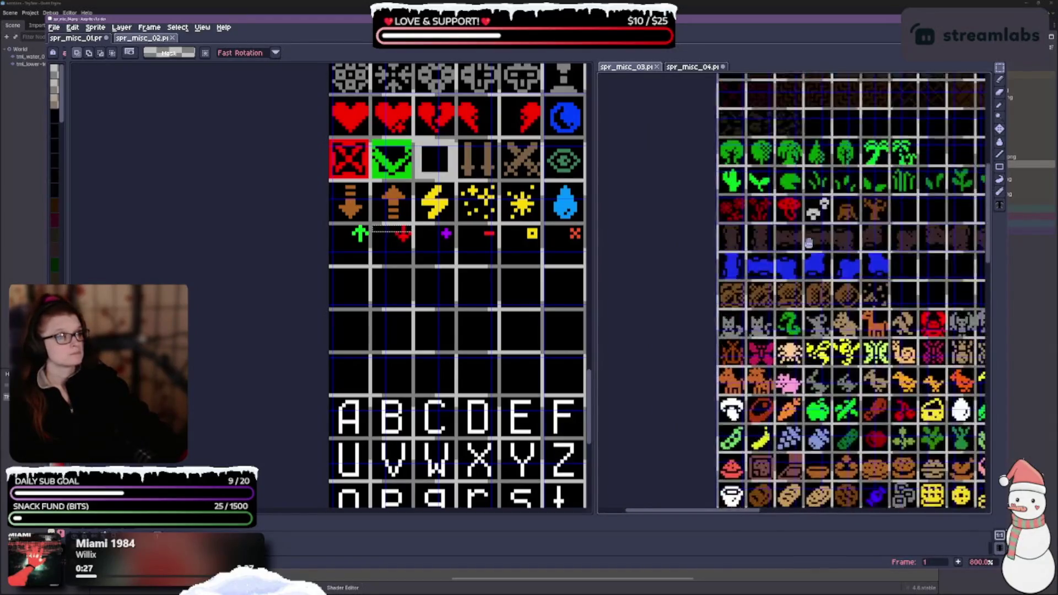
scroll(768, 329, up, 1)
scroll(709, 308, up, 2)
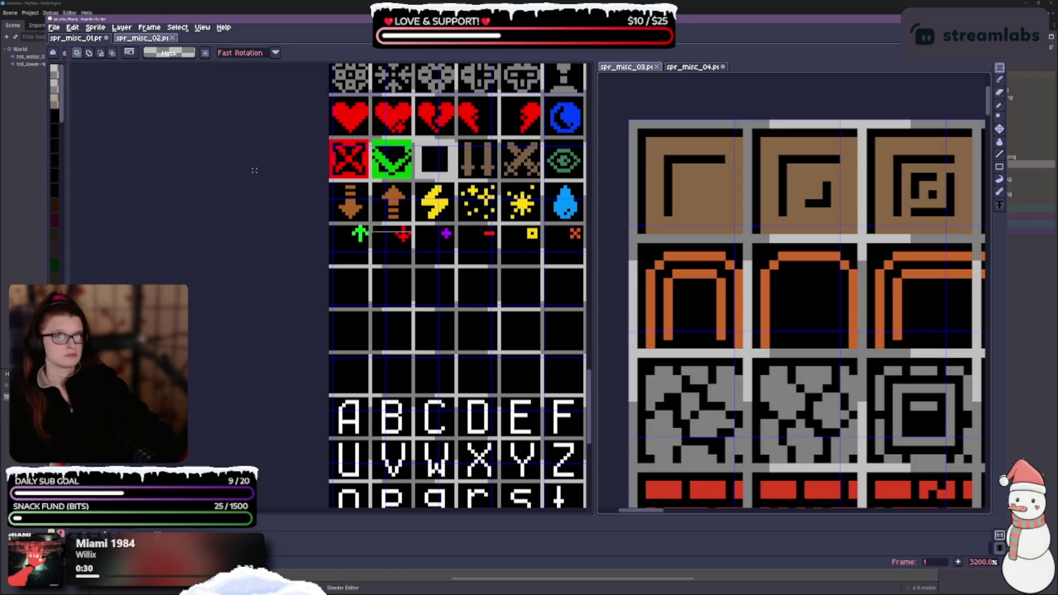
Give the left sheet's grid a 1,1 offset and 12-pixel cell width
click(217, 71)
click(202, 28)
mouse_move(208, 91)
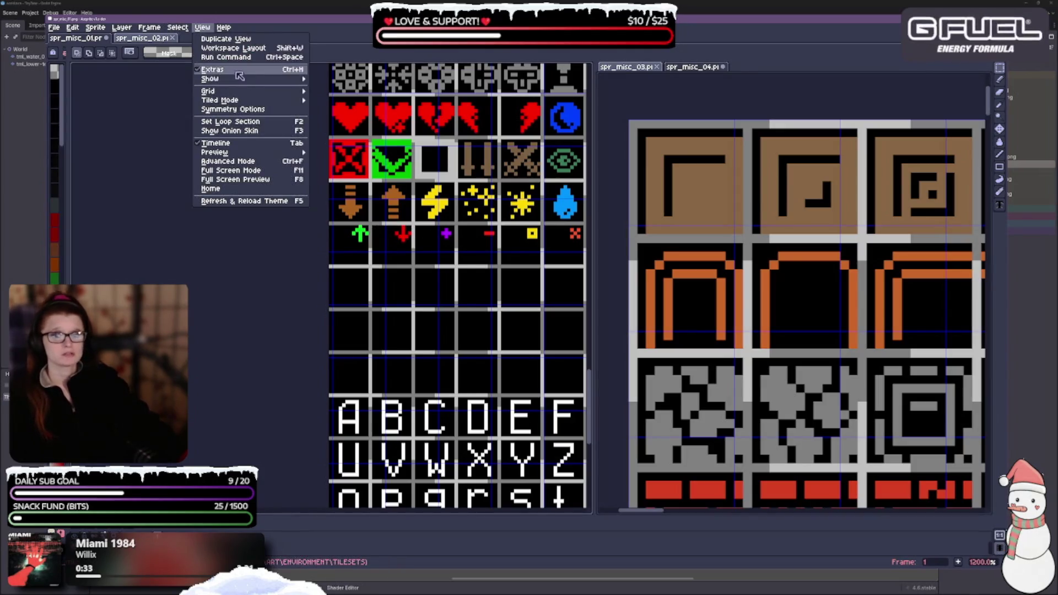
click(378, 93)
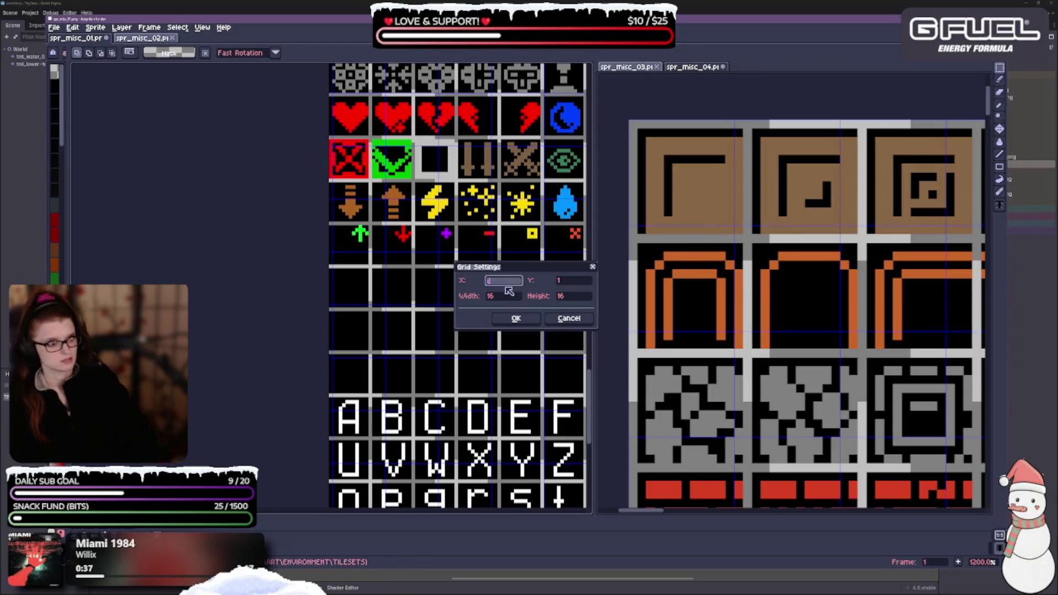
text(1)
key(Tab)
text(1)
key(Tab)
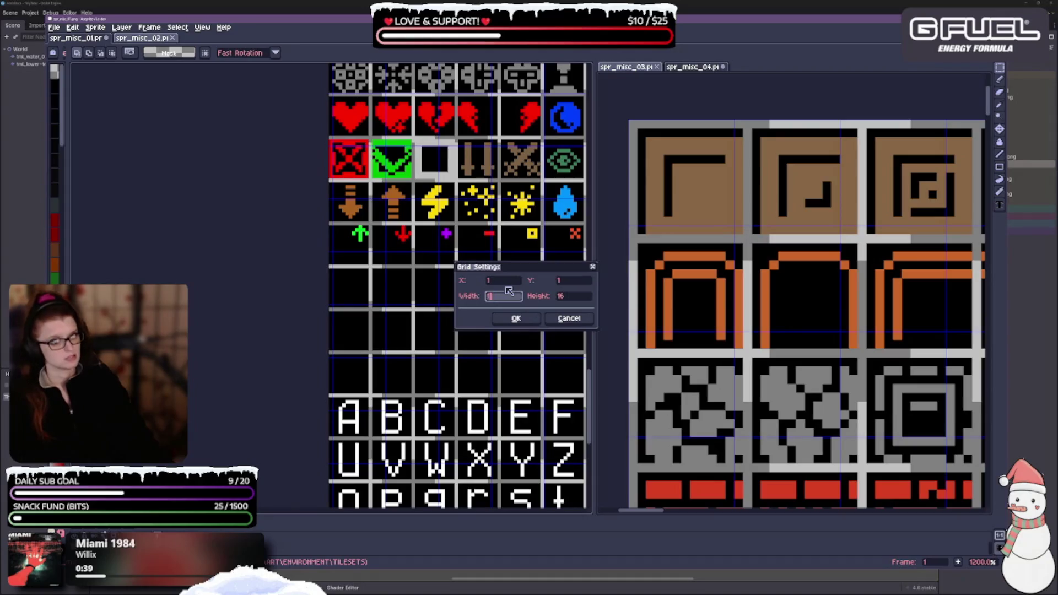
text(12)
key(Tab)
key(Return)
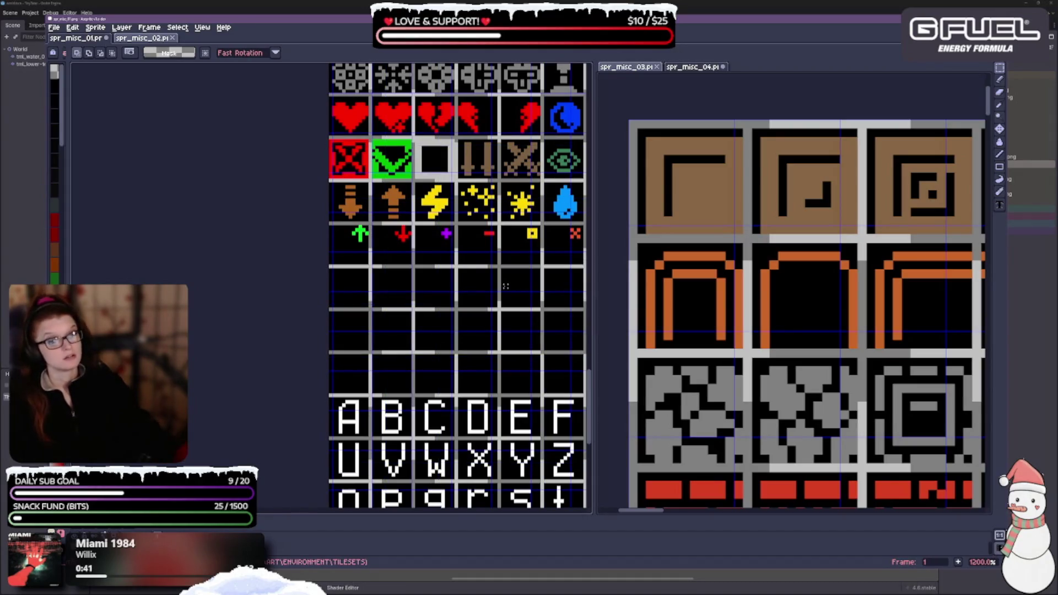
scroll(446, 337, up, 2)
scroll(446, 338, up, 1)
scroll(450, 322, down, 4)
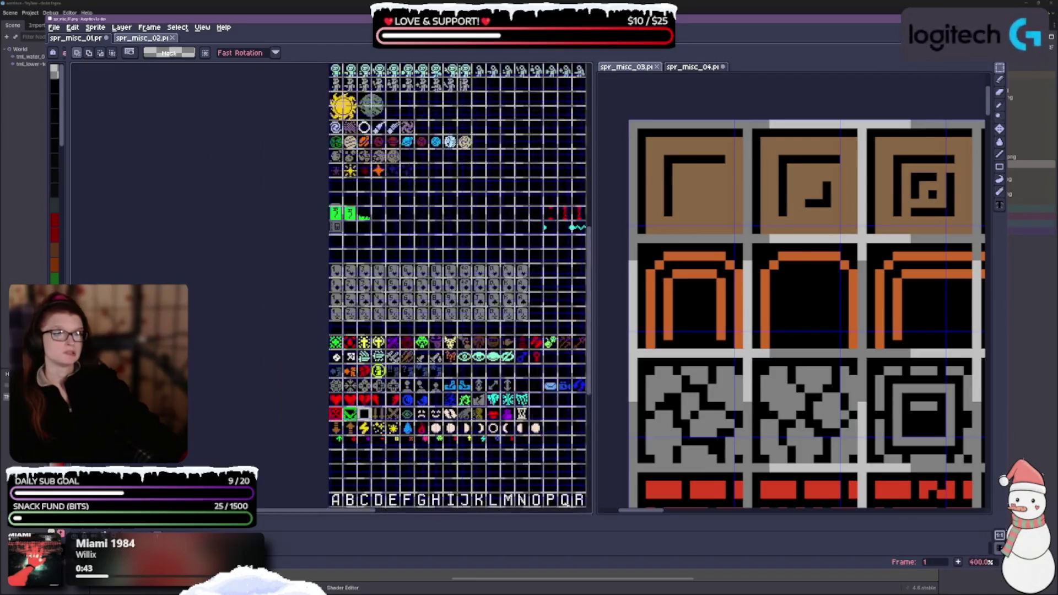
scroll(271, 288, down, 1)
scroll(273, 289, up, 8)
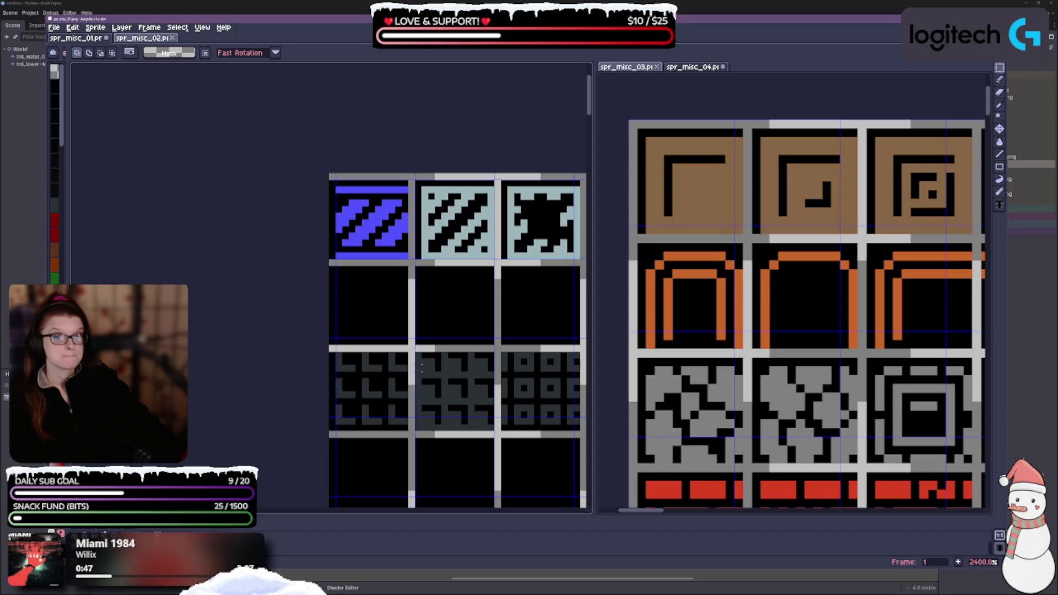
click(202, 27)
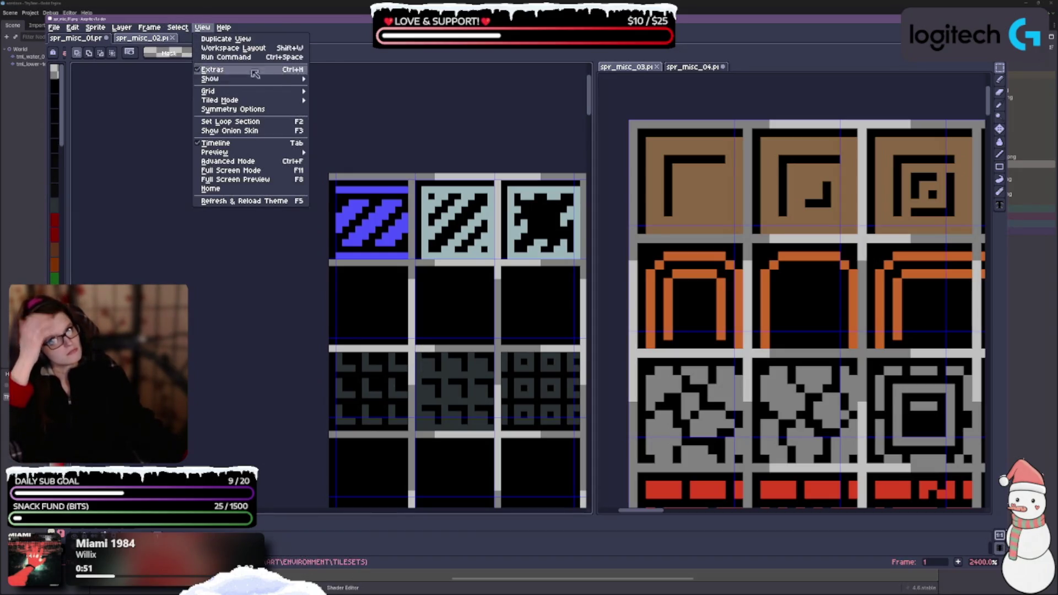
mouse_move(222, 91)
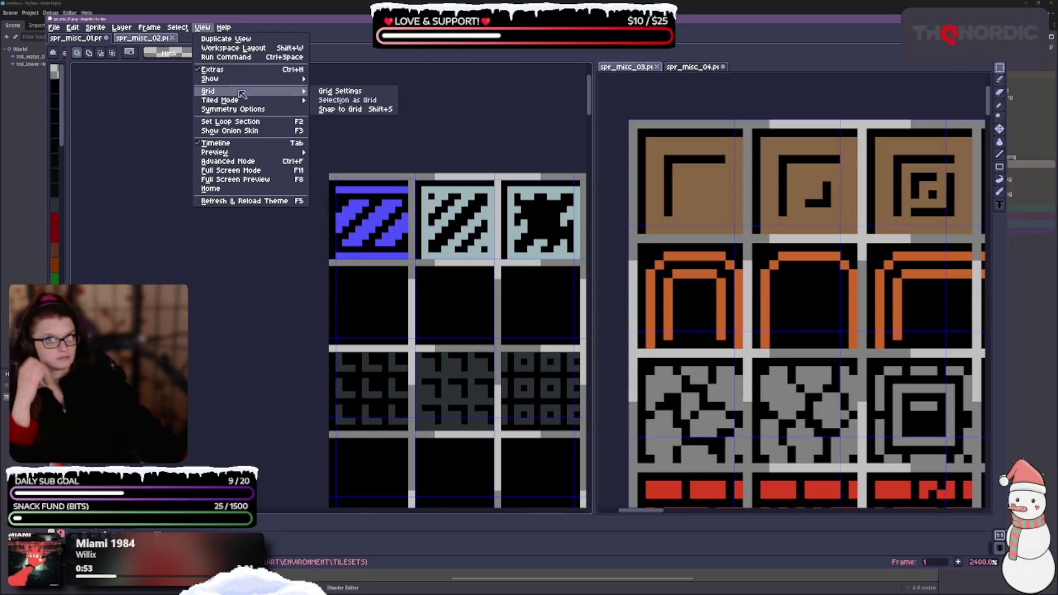
click(340, 92)
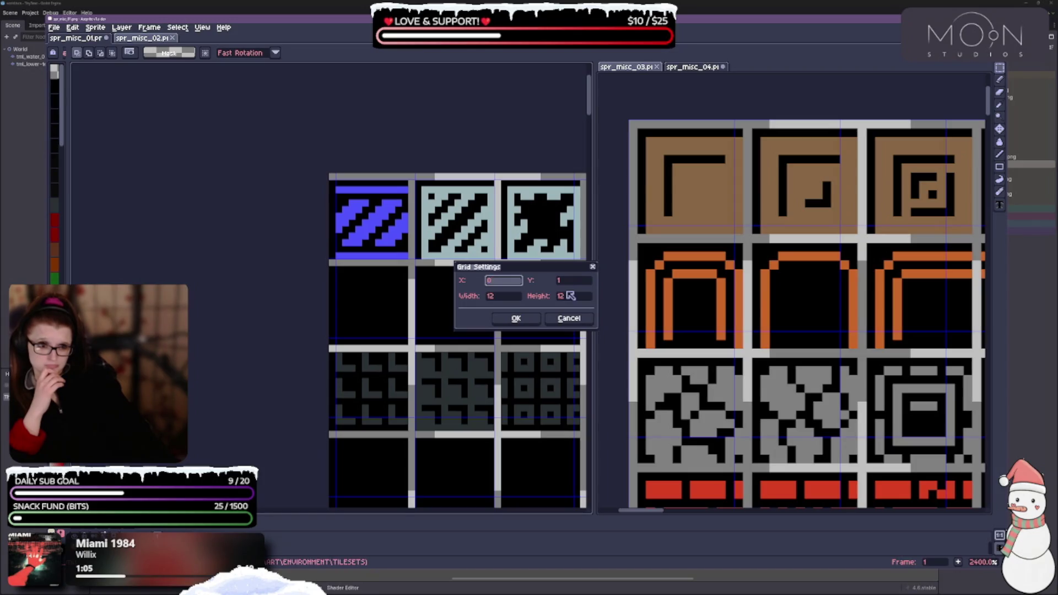
click(515, 317)
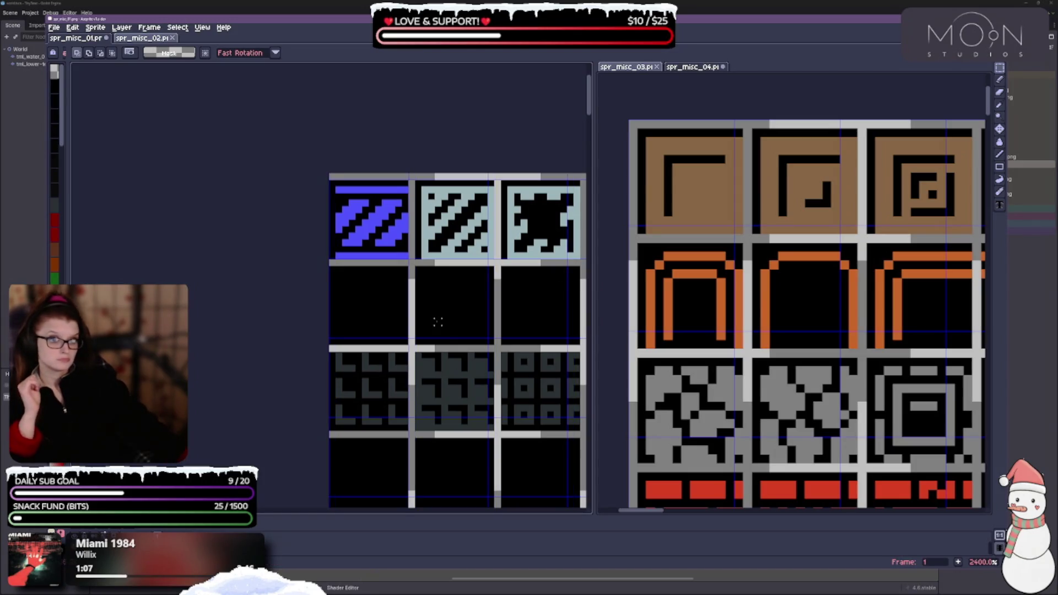
click(181, 32)
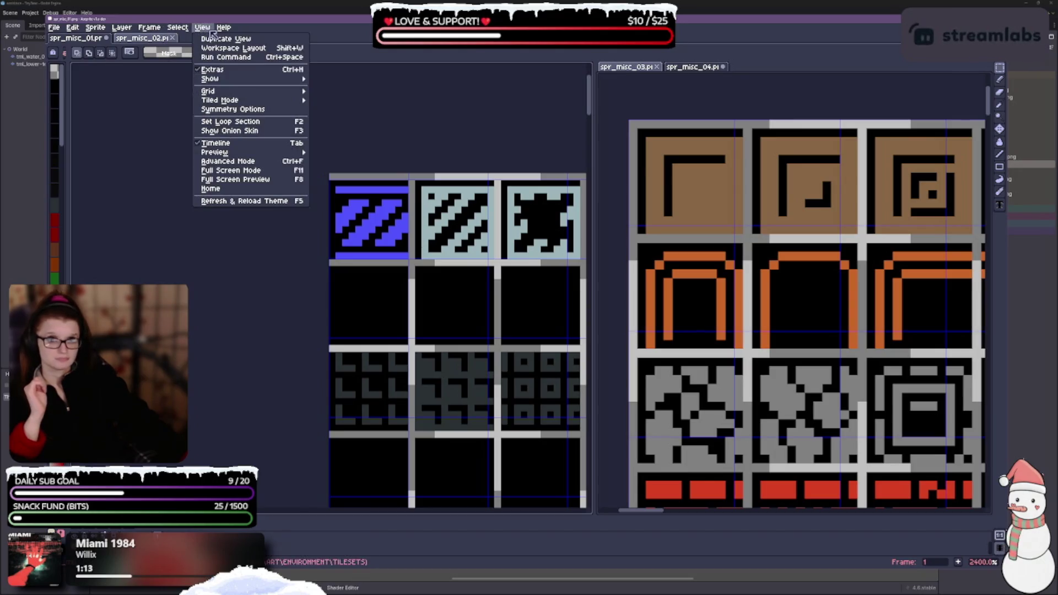
Set the grid Y offset to 0, keeping the 12 by 12 cells
mouse_move(209, 91)
click(339, 94)
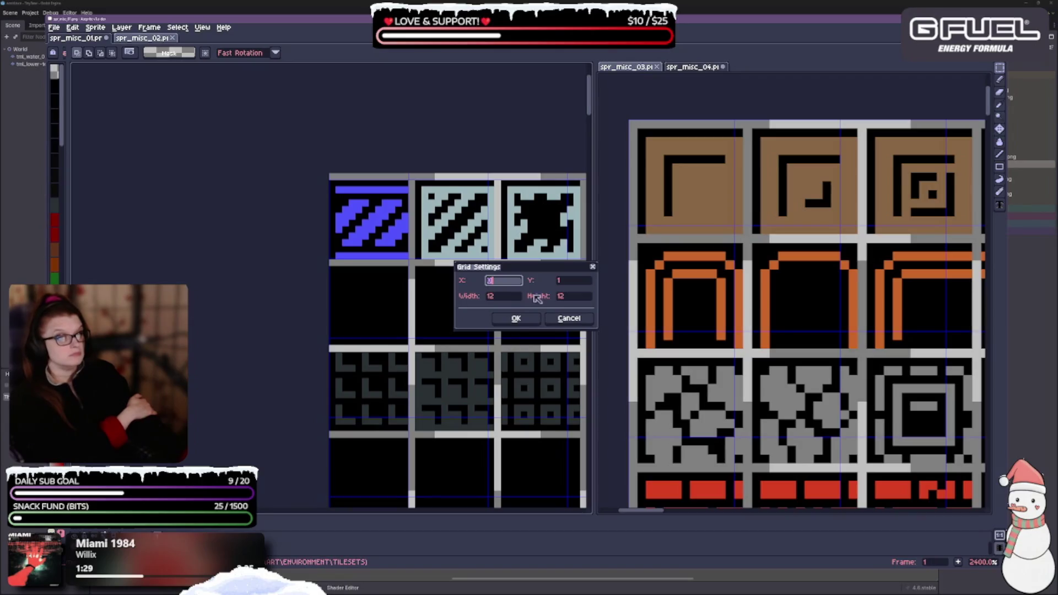
double_click(515, 299)
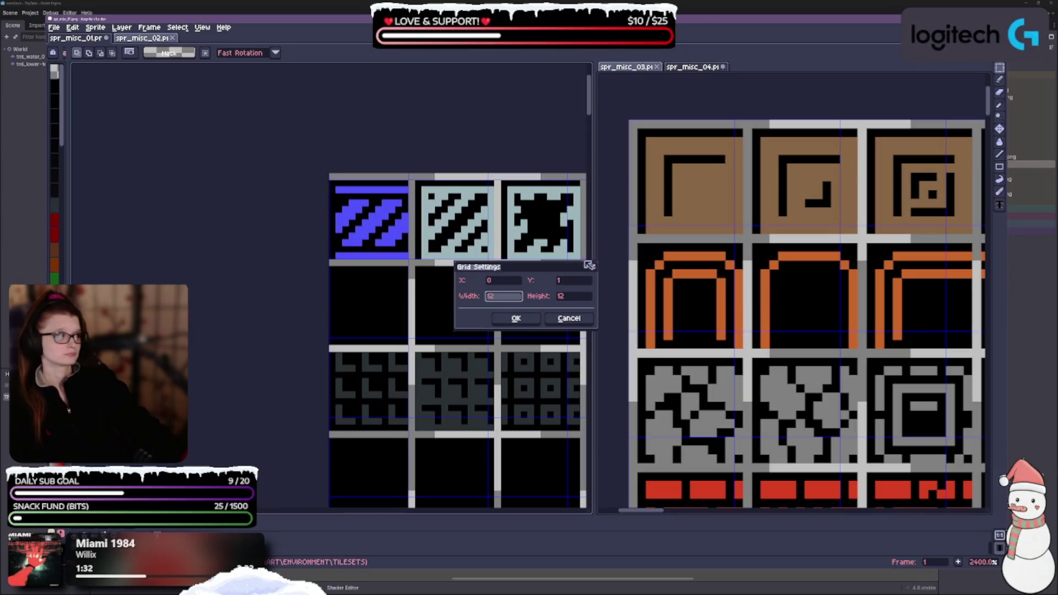
double_click(574, 285)
text(0)
key(Tab)
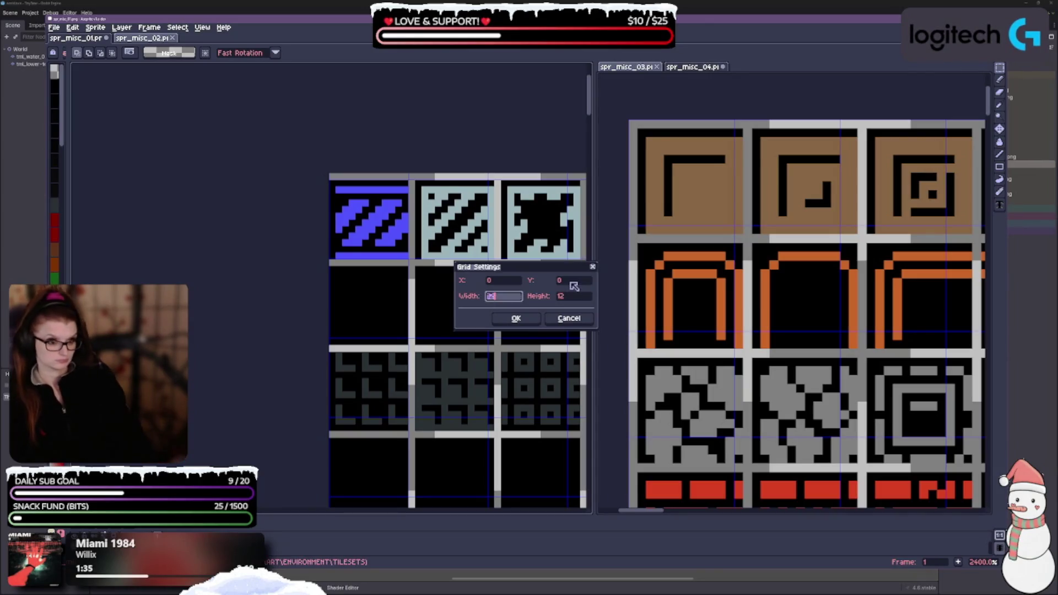
key(Tab)
key(Return)
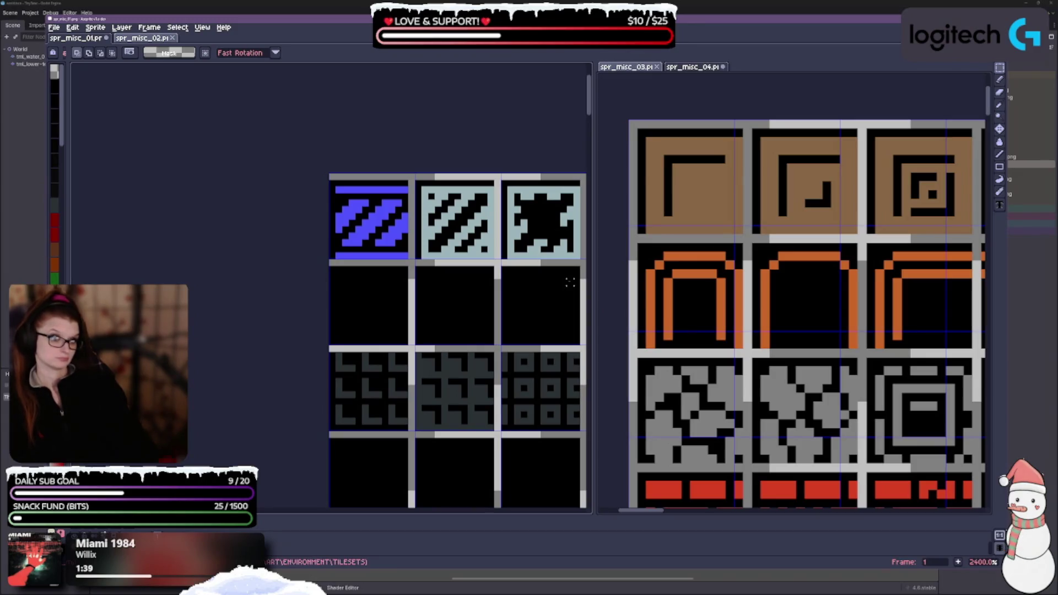
scroll(458, 328, down, 3)
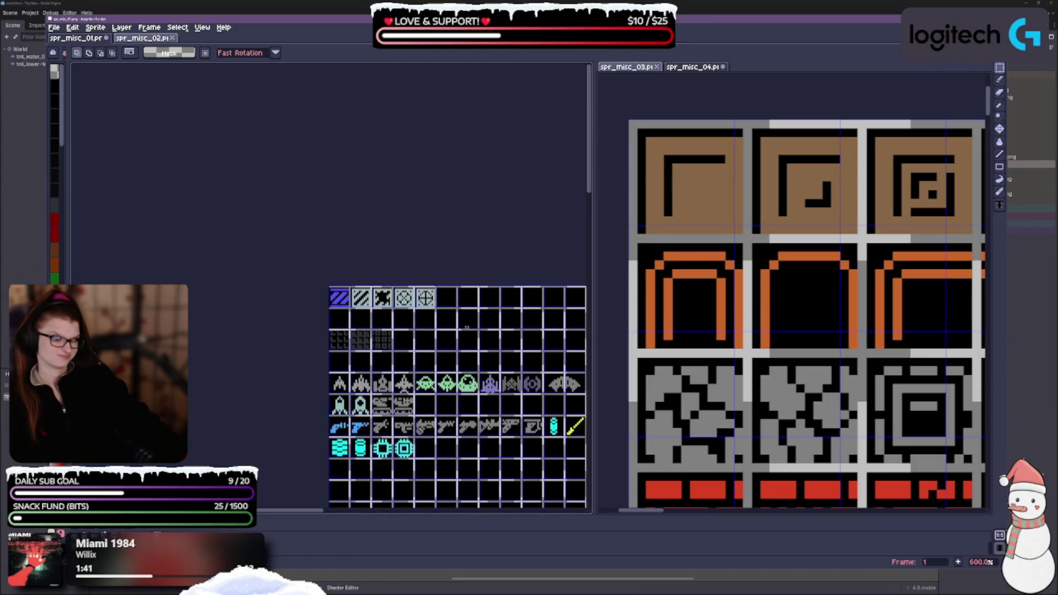
scroll(463, 329, up, 4)
scroll(446, 339, up, 2)
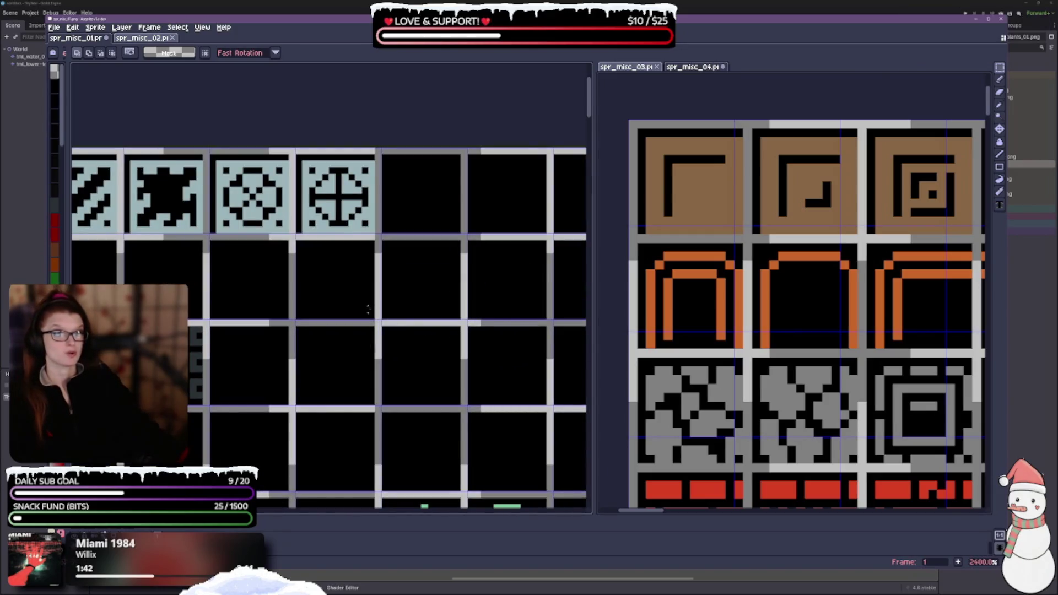
scroll(302, 335, left, 3)
scroll(411, 320, left, 3)
Bring up the View menu for the left sheet's grid options
click(177, 26)
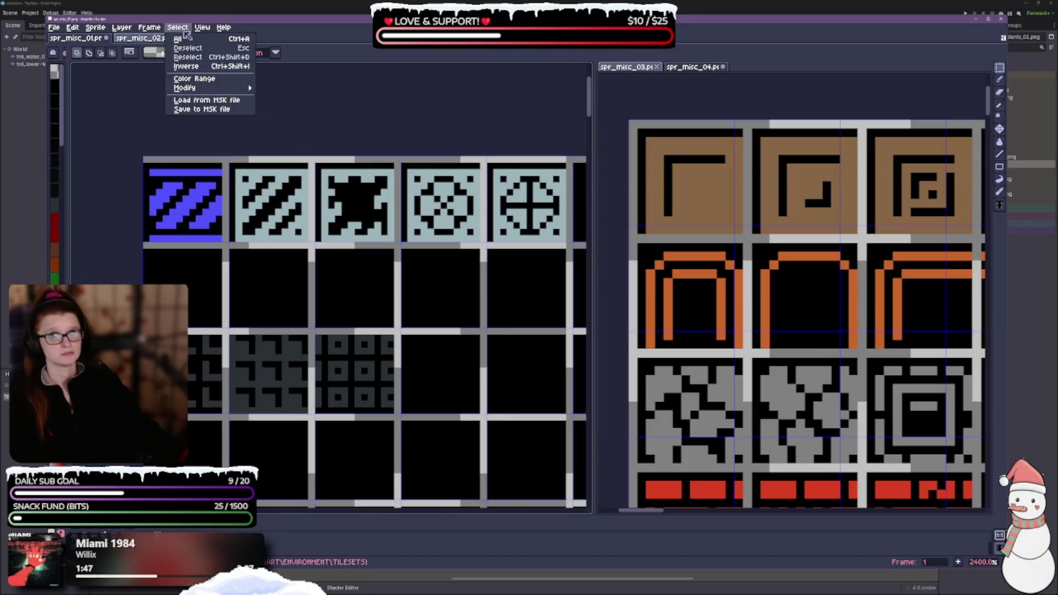
mouse_move(208, 91)
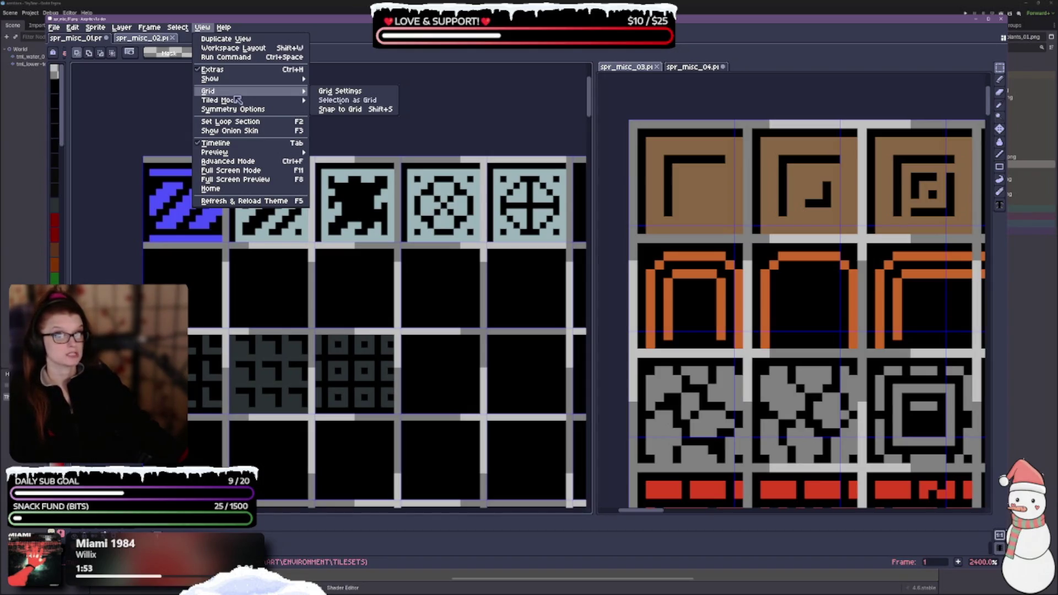
Set the grid to 12-pixel width with a one-pixel horizontal offset
click(332, 91)
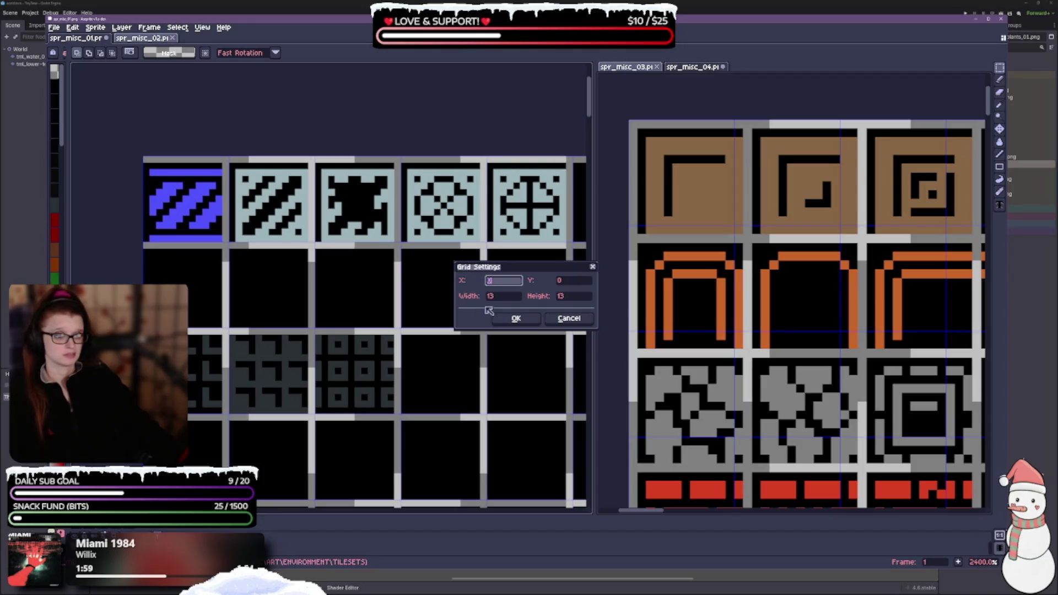
double_click(501, 302)
text(1)
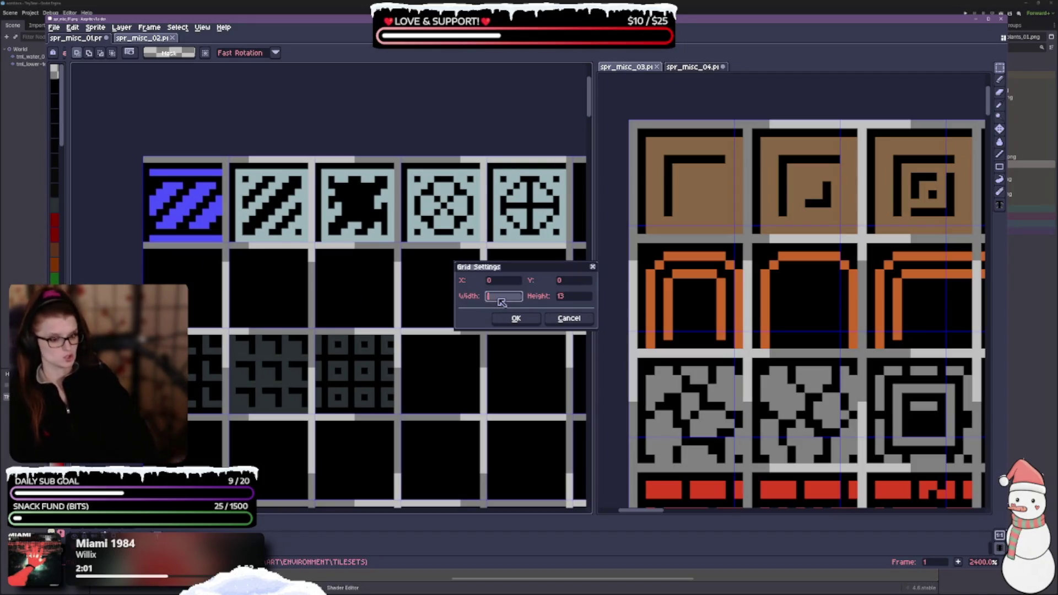
text(2)
key(Tab)
text(12)
key(shift+Tab)
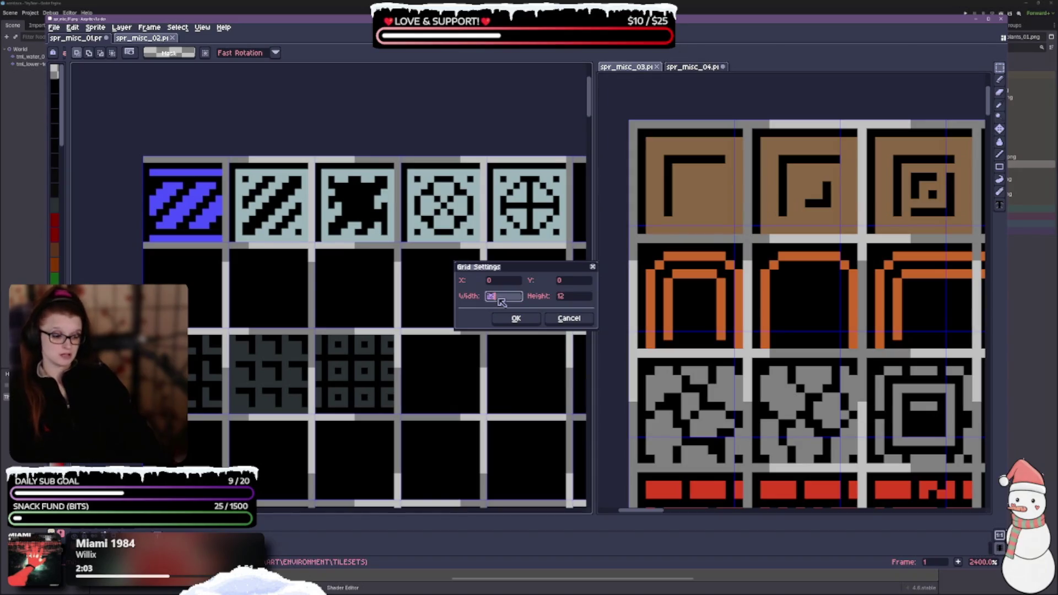
key(shift+Tab)
key(shift+Tab)
text(1)
key(Tab)
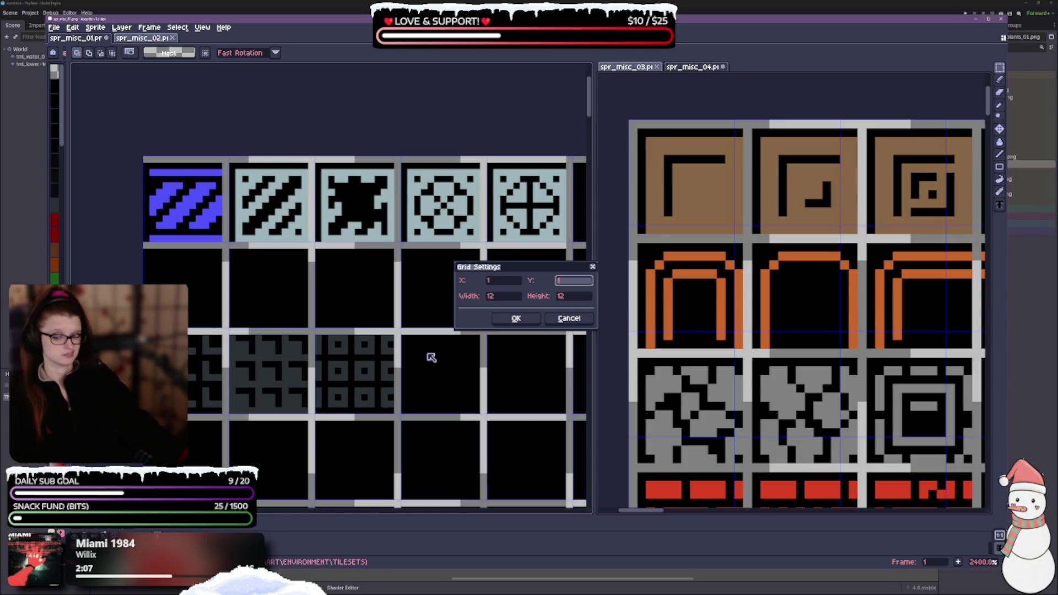
click(515, 319)
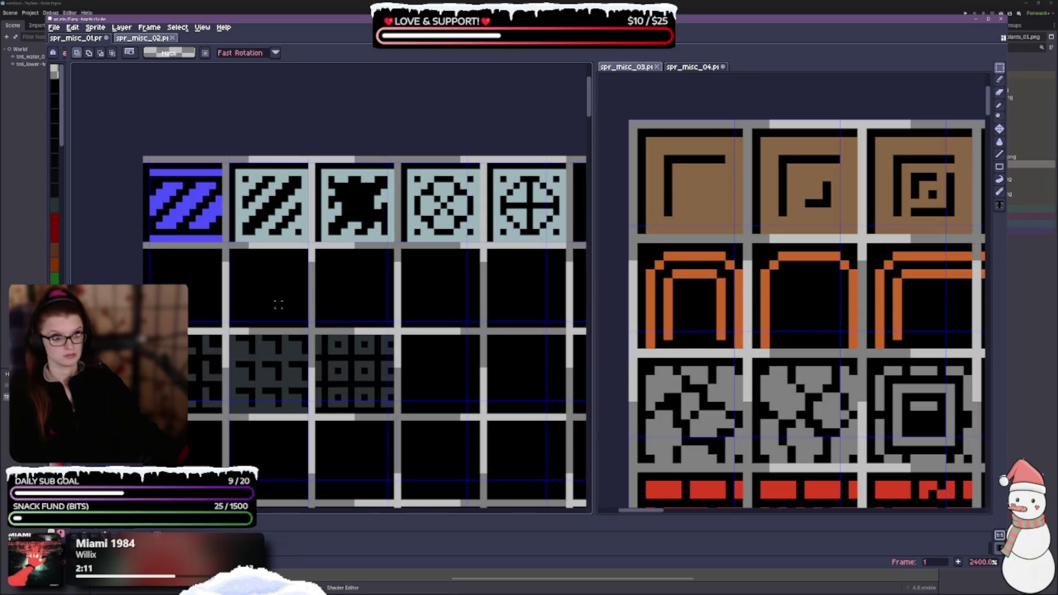
click(178, 27)
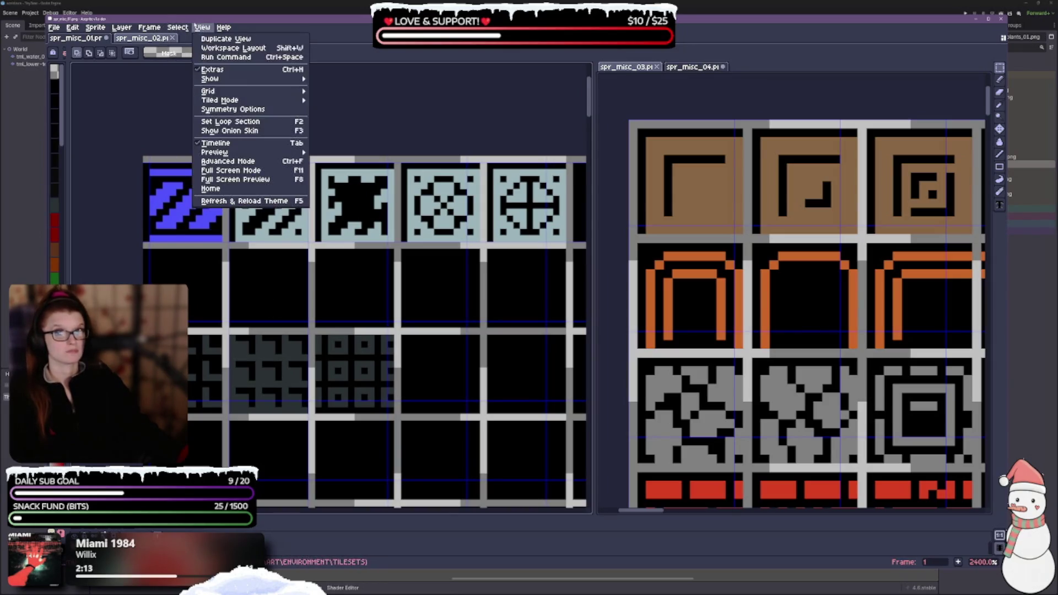
Check the grid settings unchanged and pan to the sheet's top-left tiles
click(338, 96)
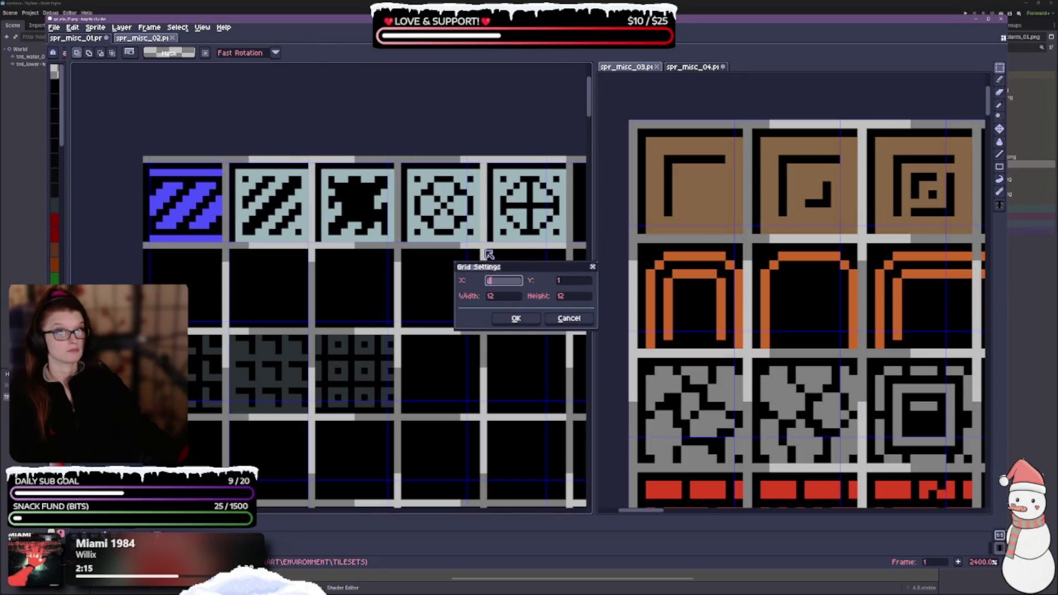
key(Tab)
key(Return)
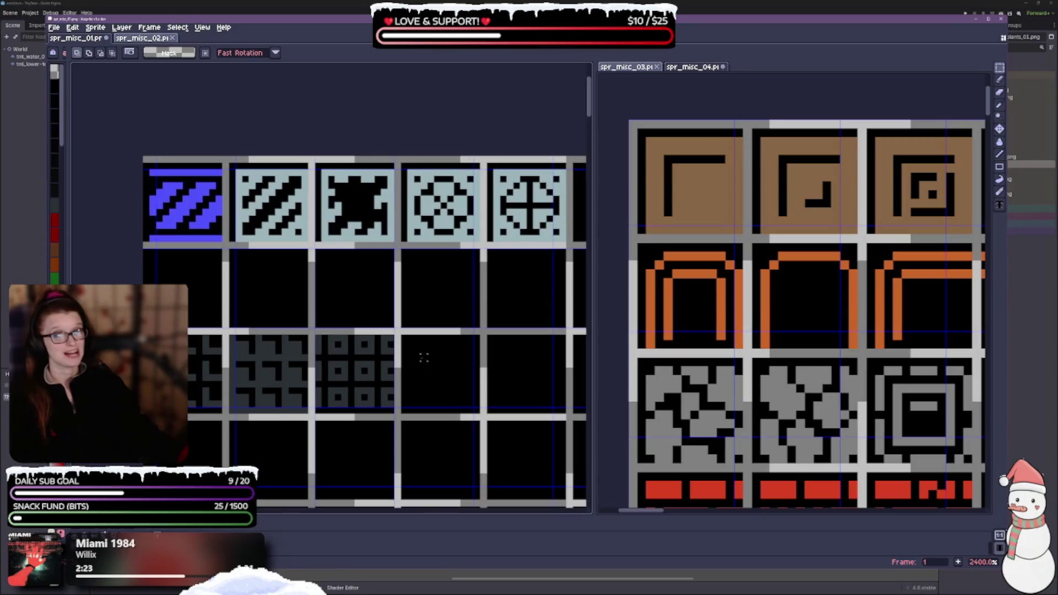
drag(424, 357, 340, 178)
drag(269, 324, 332, 415)
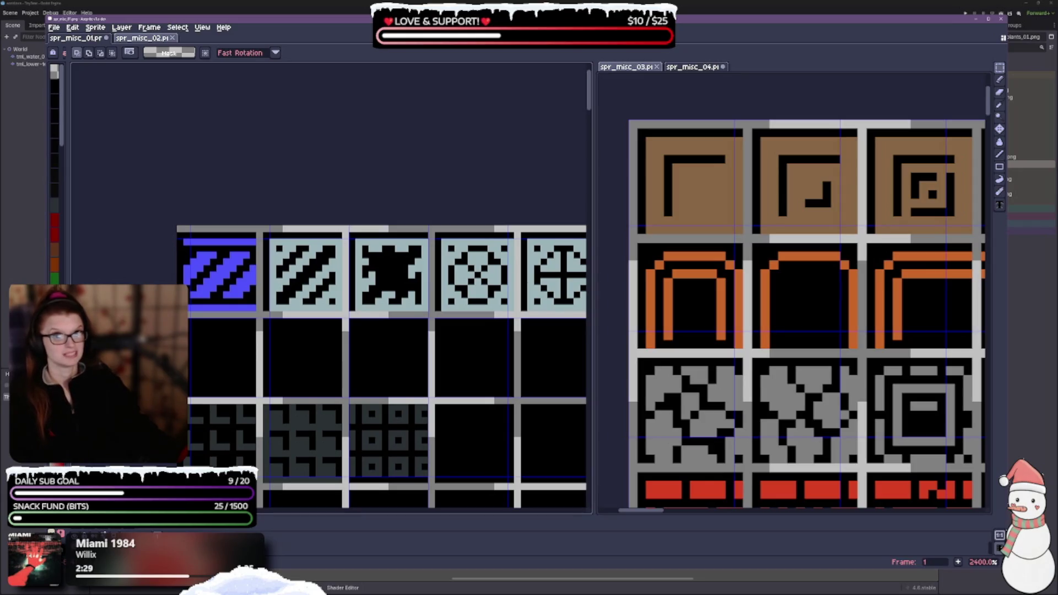
click(177, 28)
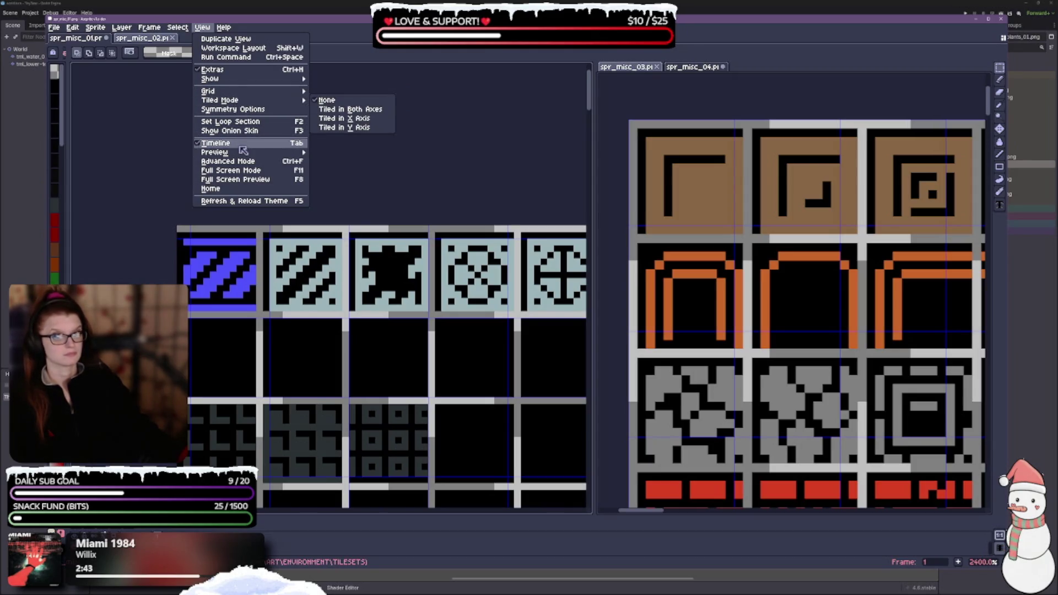
mouse_move(248, 91)
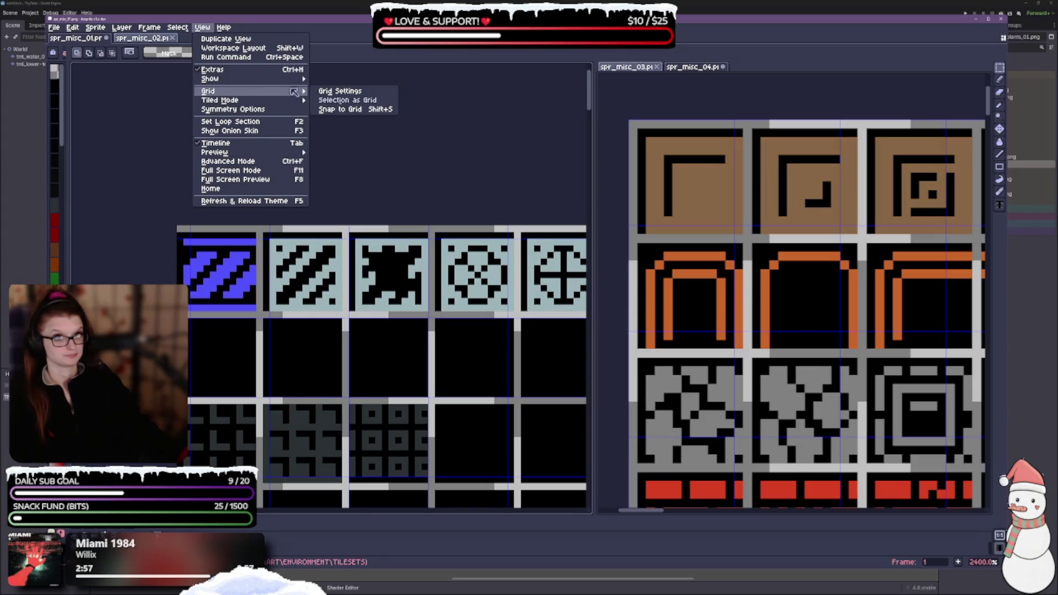
Set the grid offsets to 0,0 and the cells to 14 by 14 pixels
click(341, 90)
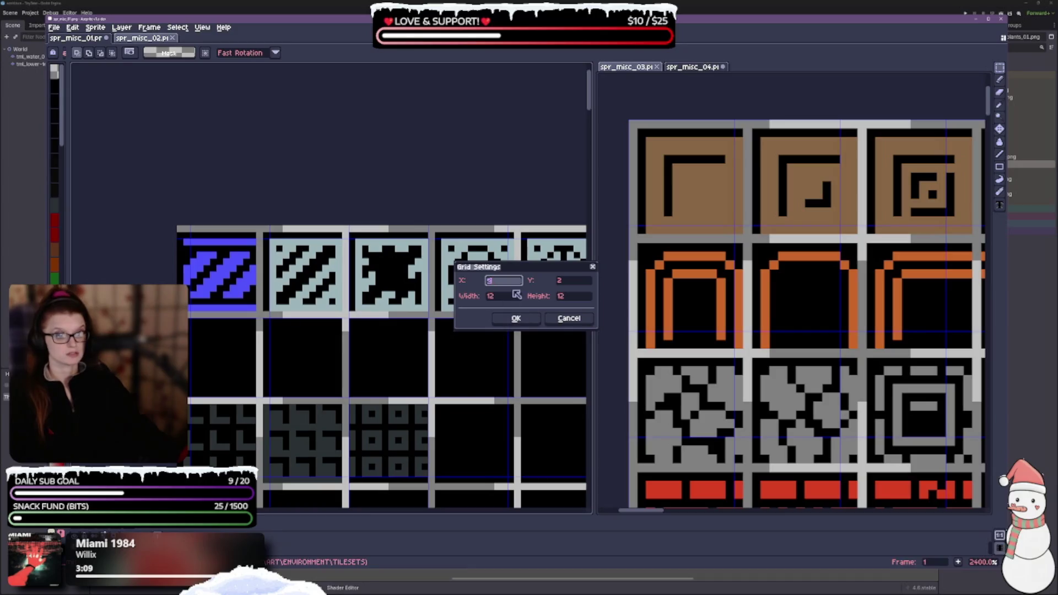
text(0)
key(Tab)
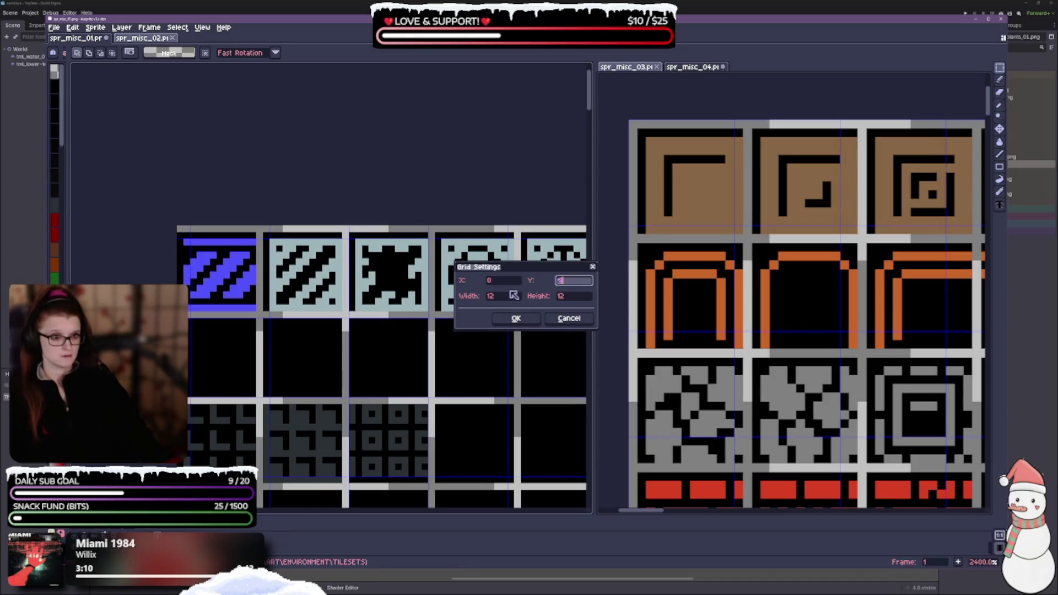
text(0)
key(Tab)
text(14)
key(Tab)
text(14)
key(Tab)
key(Return)
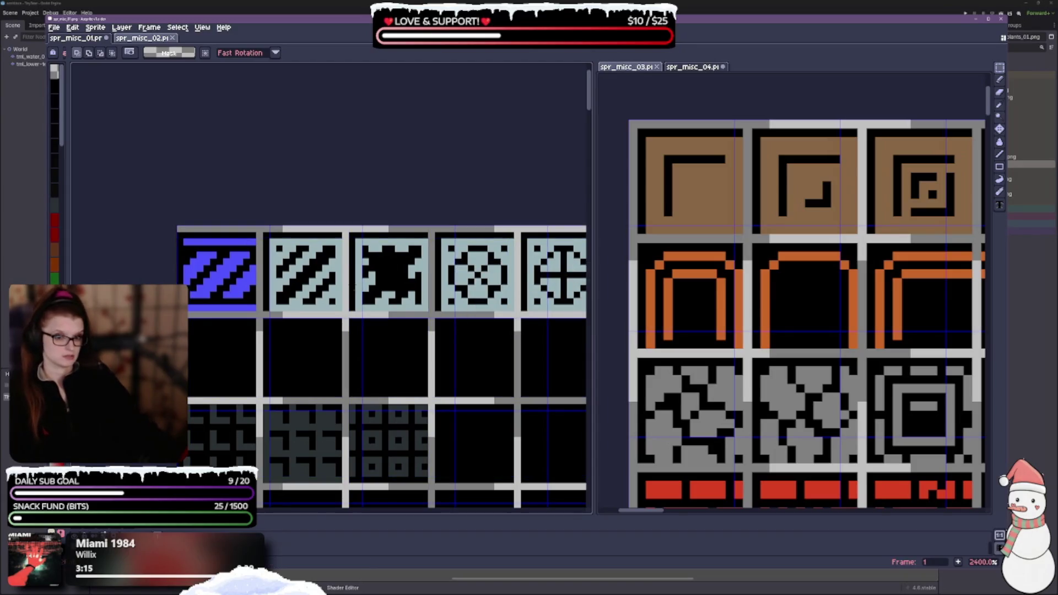
scroll(355, 292, down, 2)
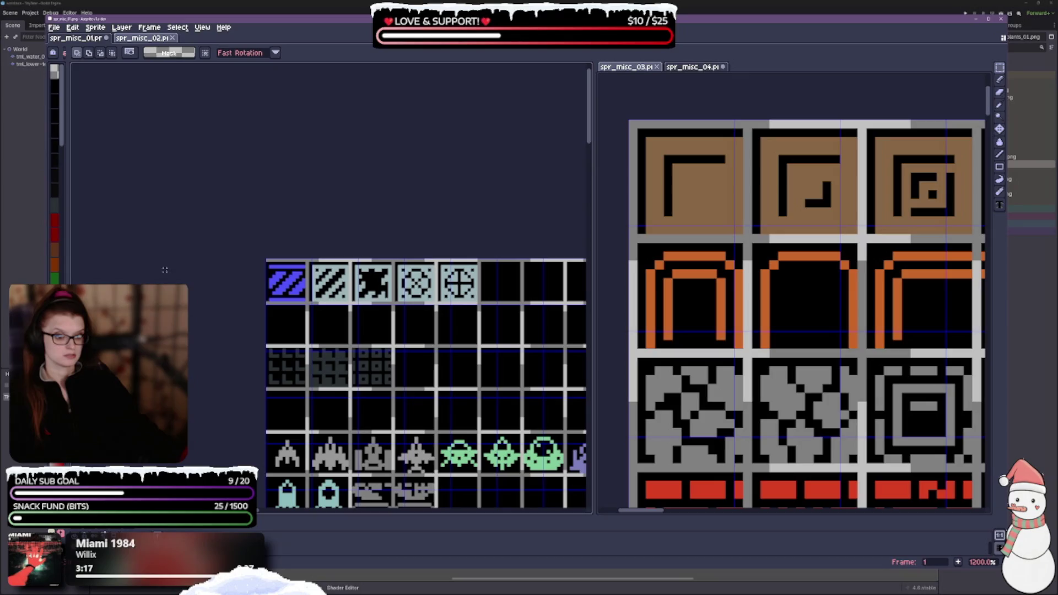
scroll(323, 281, up, 4)
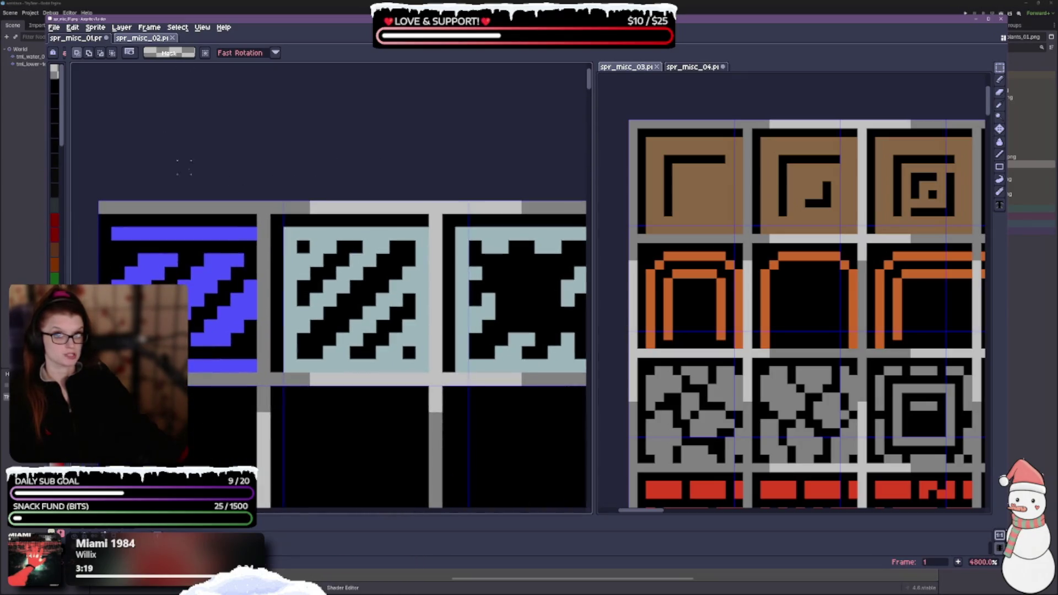
scroll(342, 286, down, 1)
scroll(343, 286, down, 1)
scroll(343, 286, down, 1)
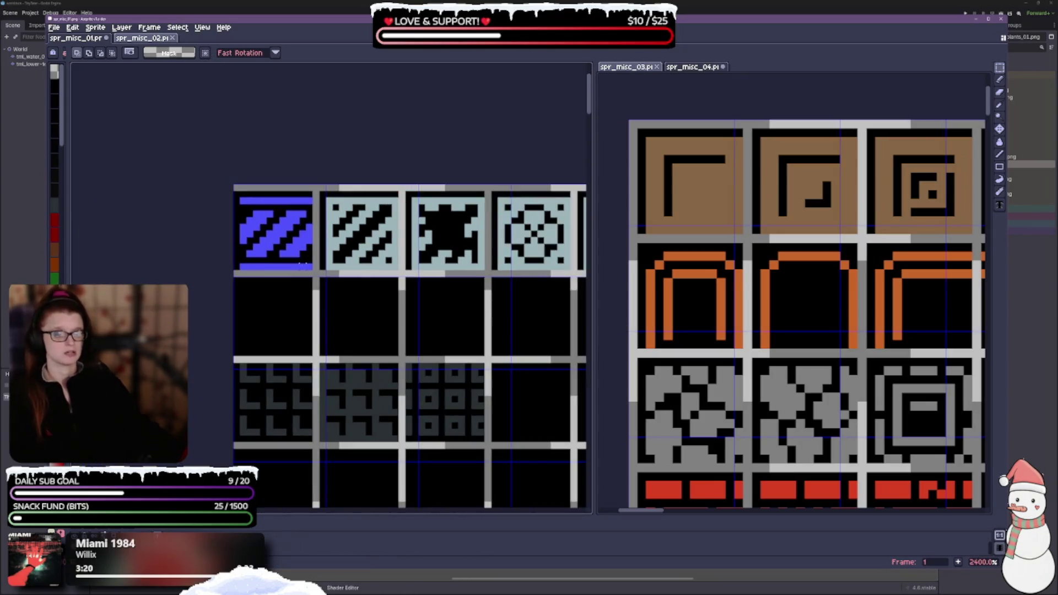
Resize the grid cells to 13 by 13 pixels with zero offsets
click(181, 30)
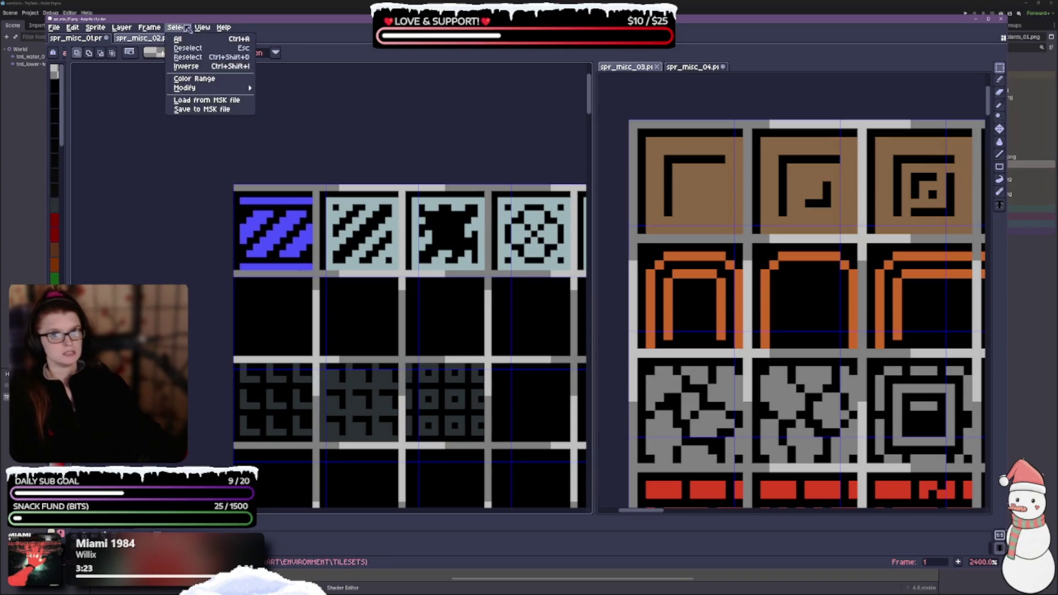
mouse_move(208, 91)
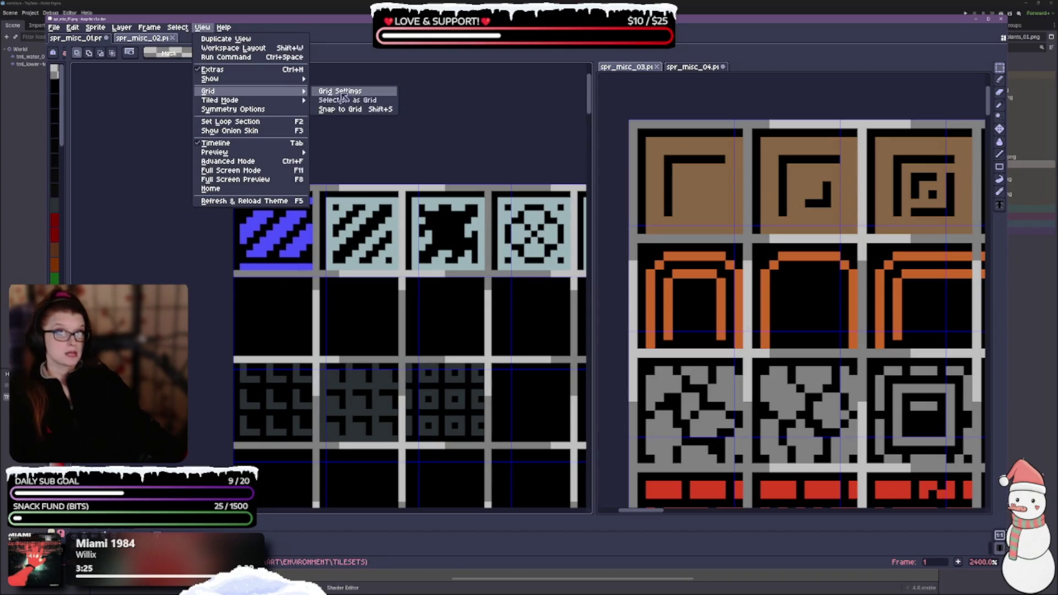
click(345, 92)
key(Tab)
key(Tab)
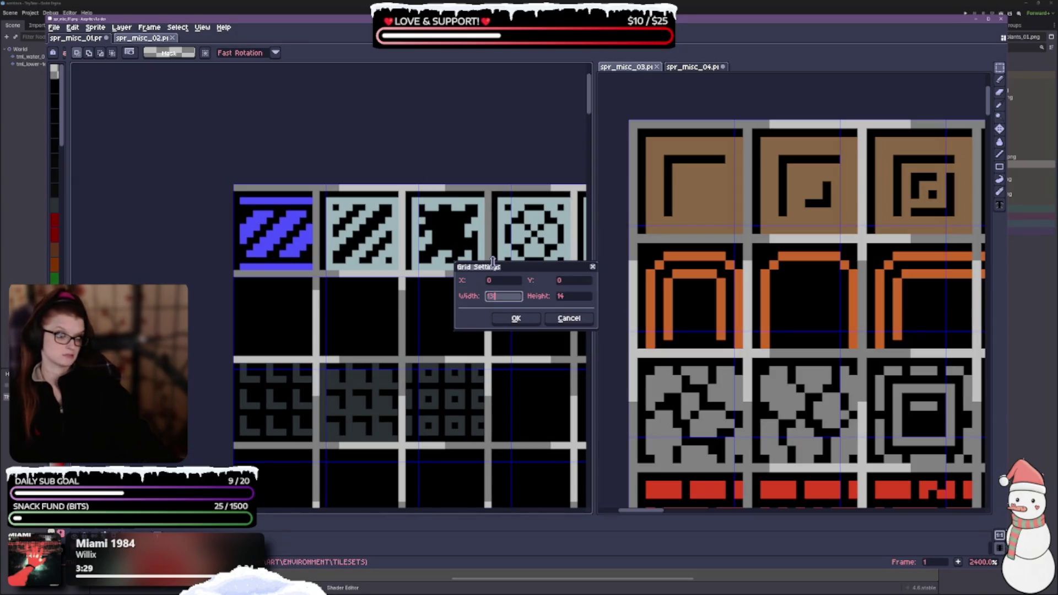
key(Tab)
text(13)
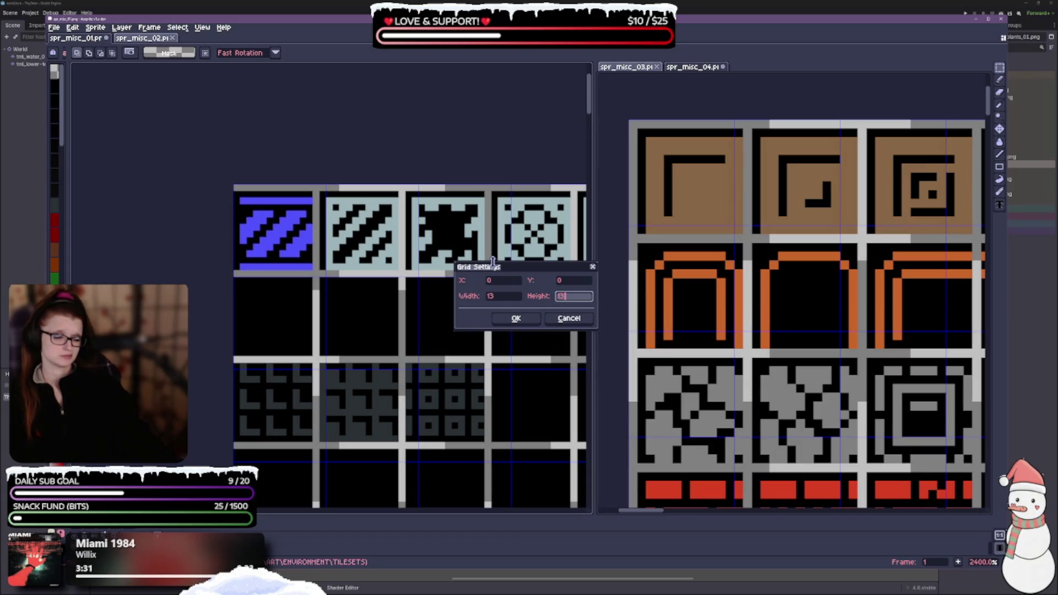
key(Return)
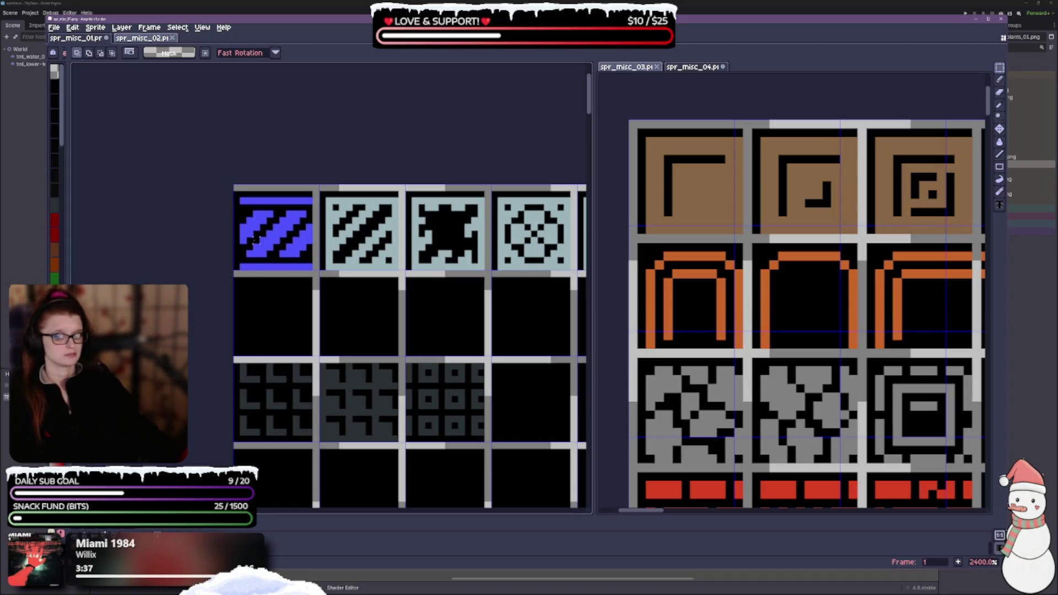
click(178, 26)
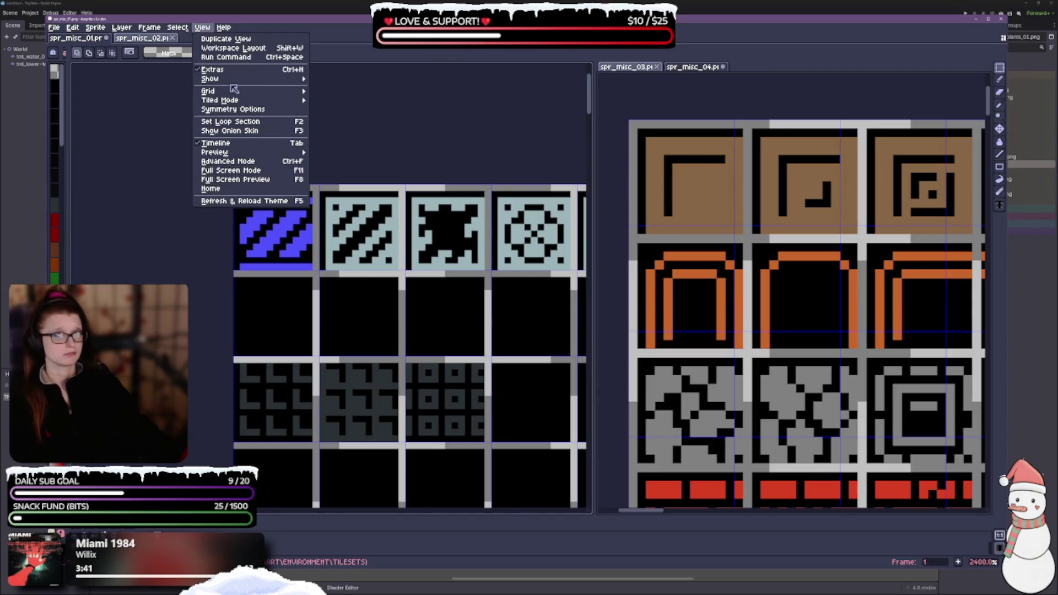
mouse_move(209, 91)
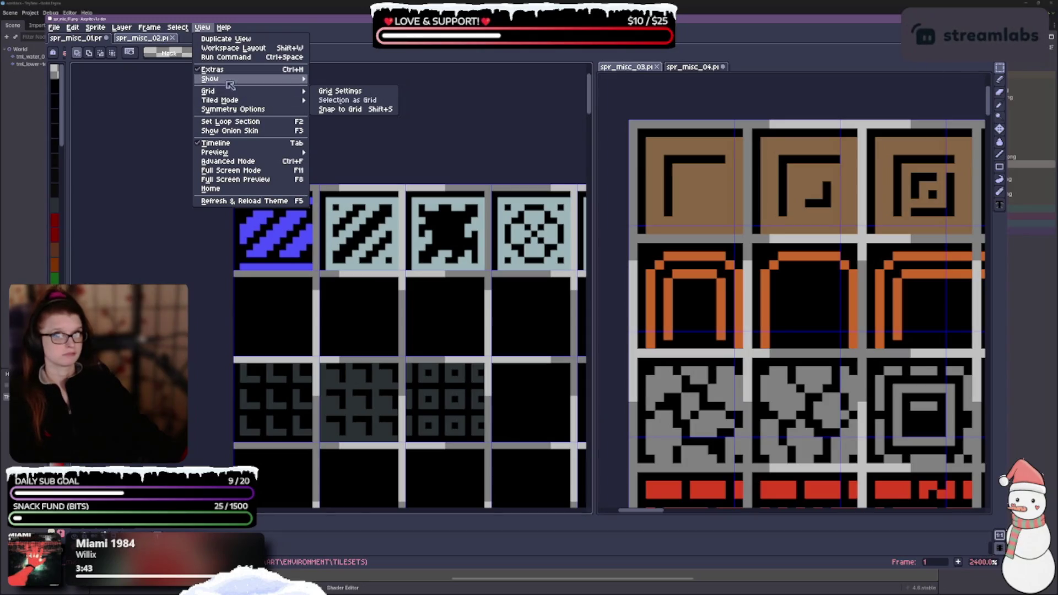
Reopen and close the grid settings unchanged, keeping 13 by 13 cells
click(325, 93)
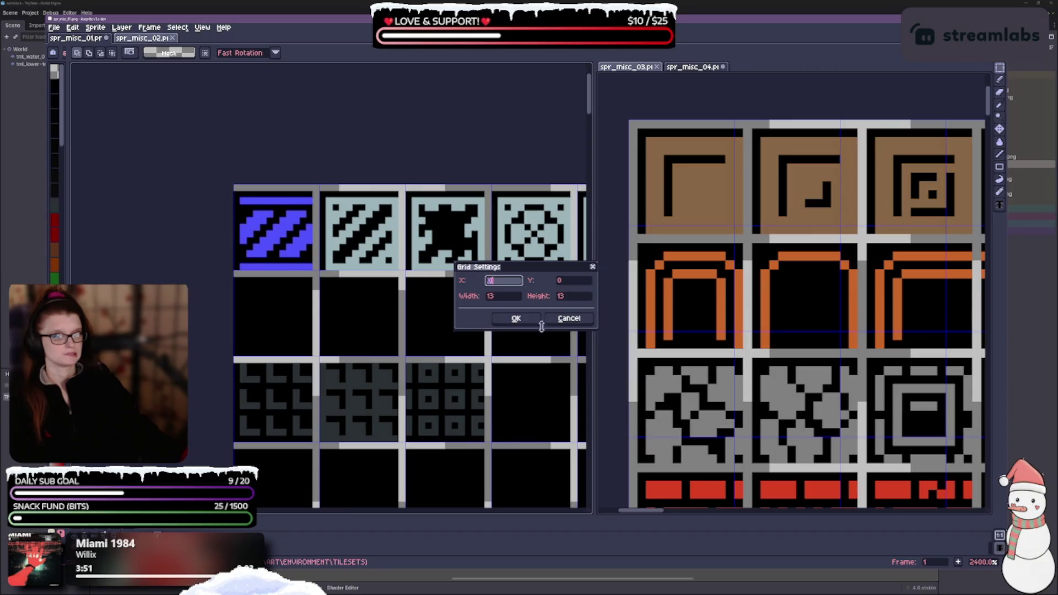
click(567, 319)
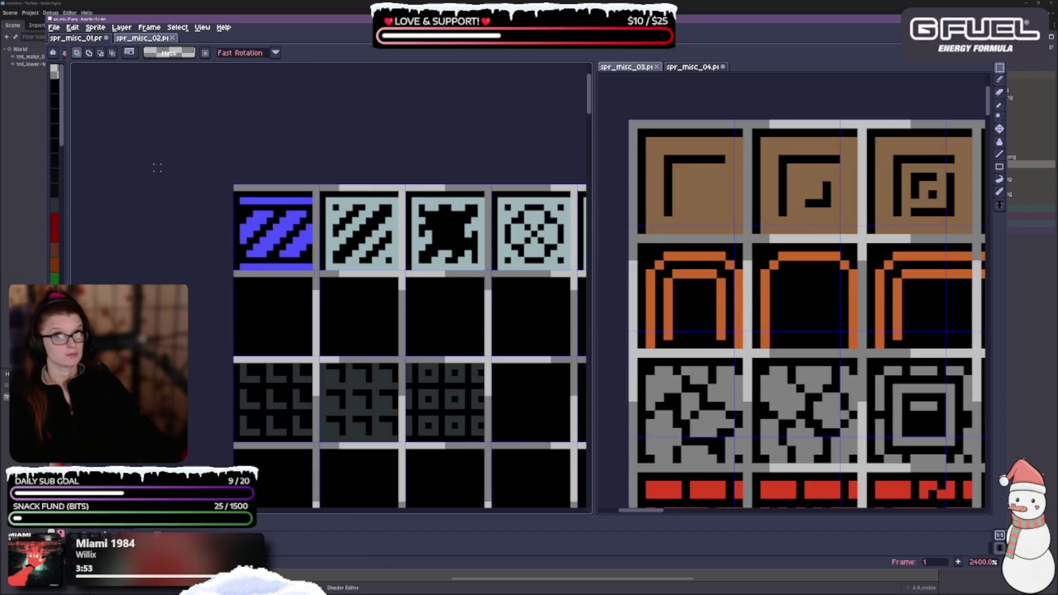
click(95, 27)
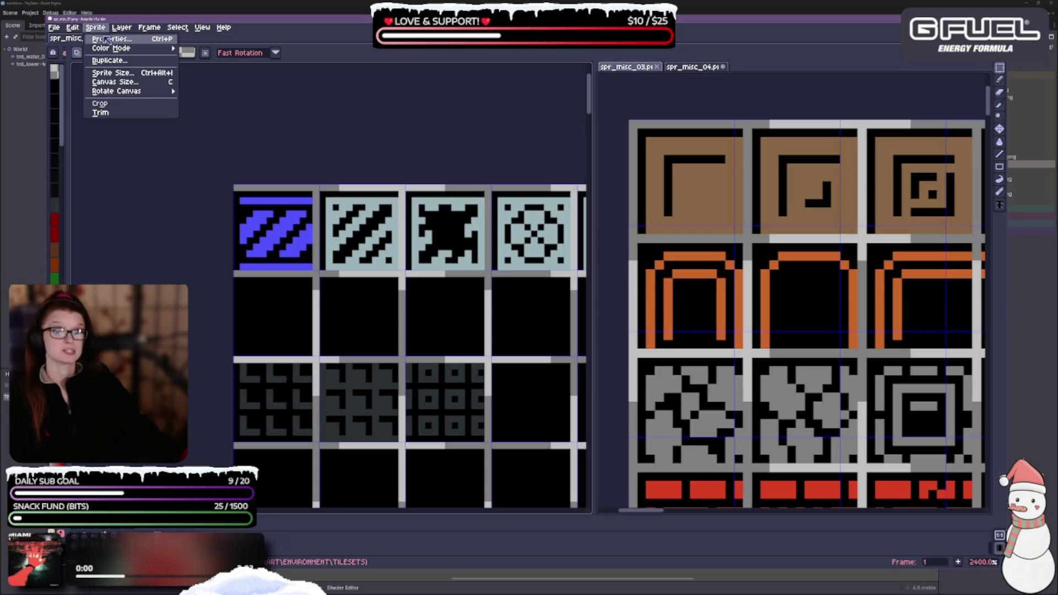
Check Sprite Properties and Sprite Size (324 by 651), cancelling both unchanged
click(111, 39)
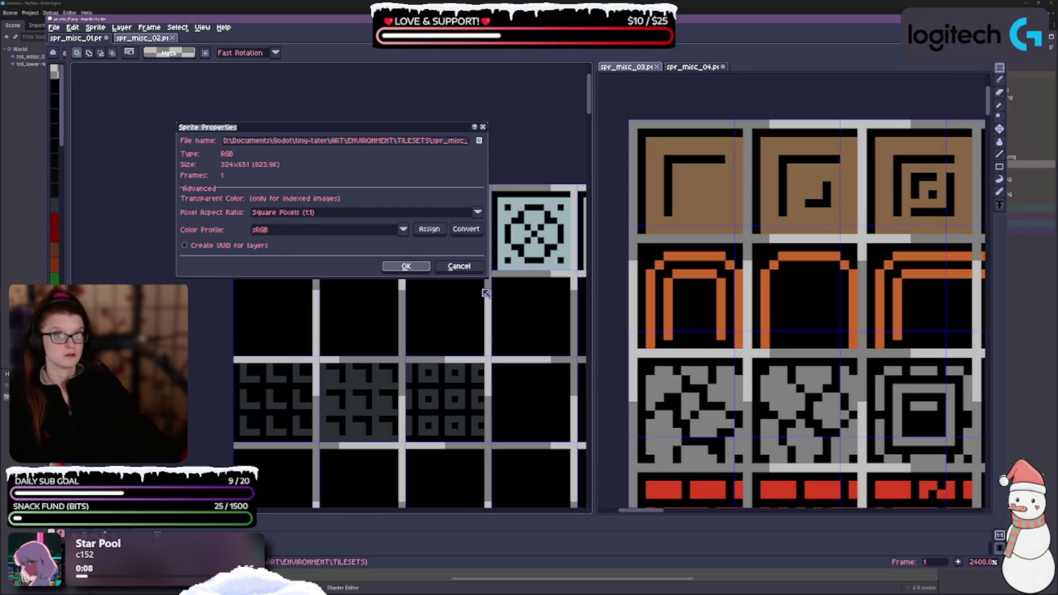
click(459, 266)
click(93, 27)
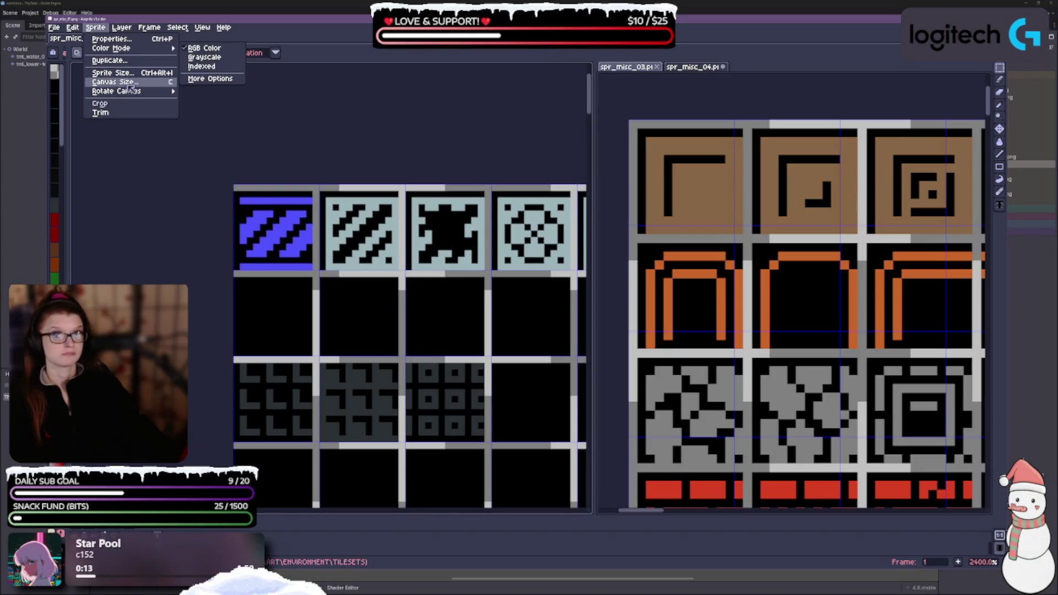
mouse_move(116, 92)
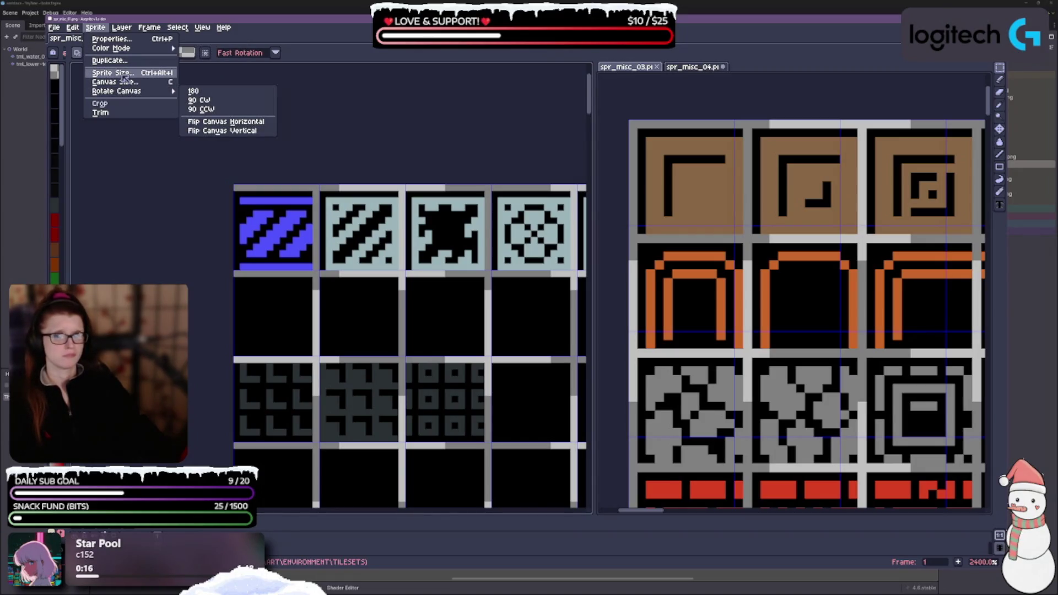
click(124, 75)
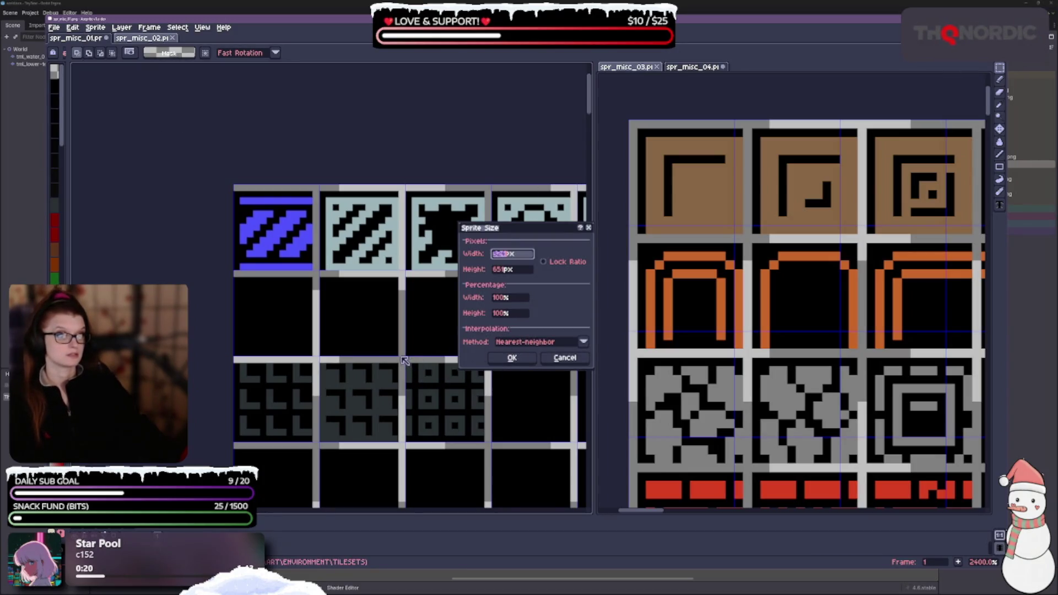
click(564, 357)
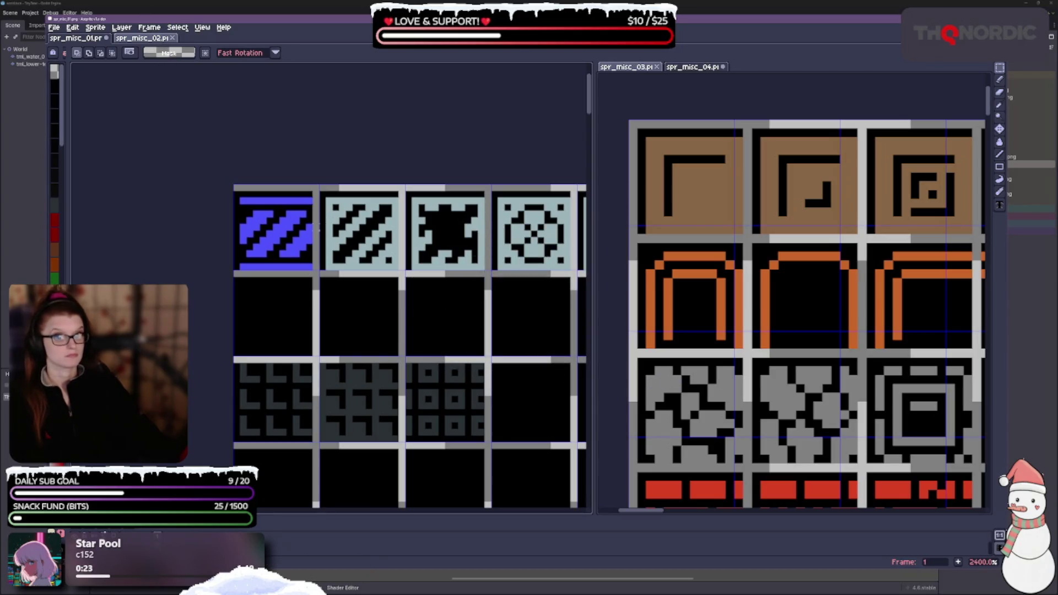
scroll(320, 225, down, 1)
scroll(248, 198, down, 2)
scroll(211, 179, up, 2)
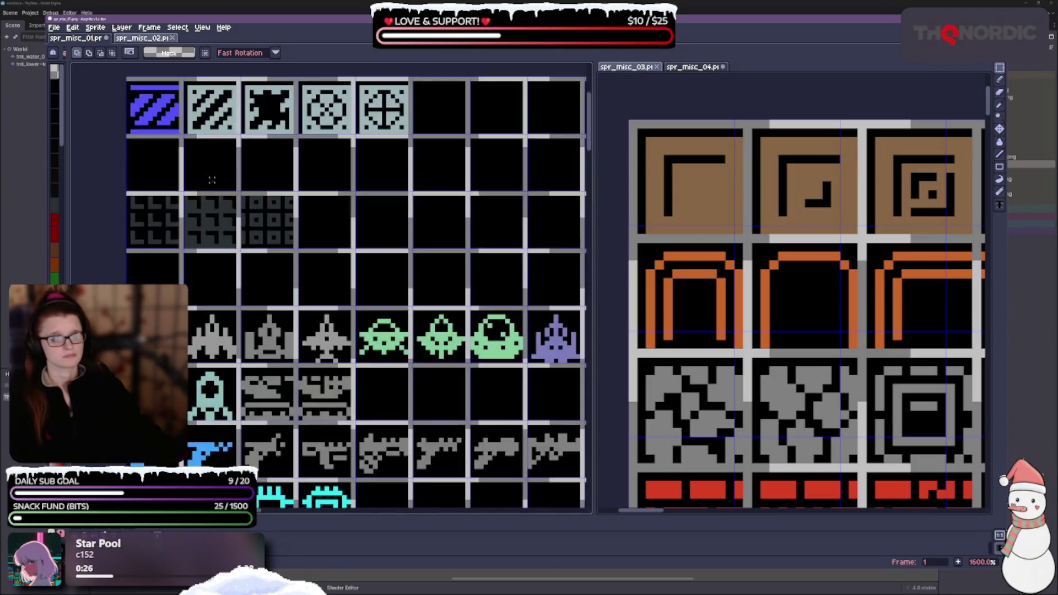
Choose the Magic Wand from the marquee flyout and enable Continuous so only contiguous pixels are selected
drag(212, 180, 279, 265)
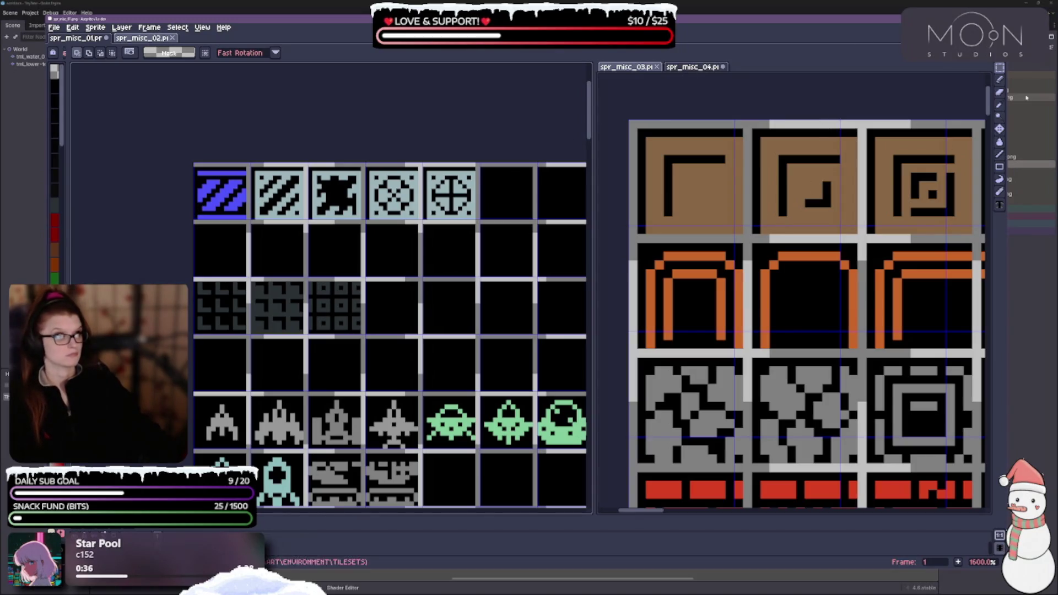
click(1001, 104)
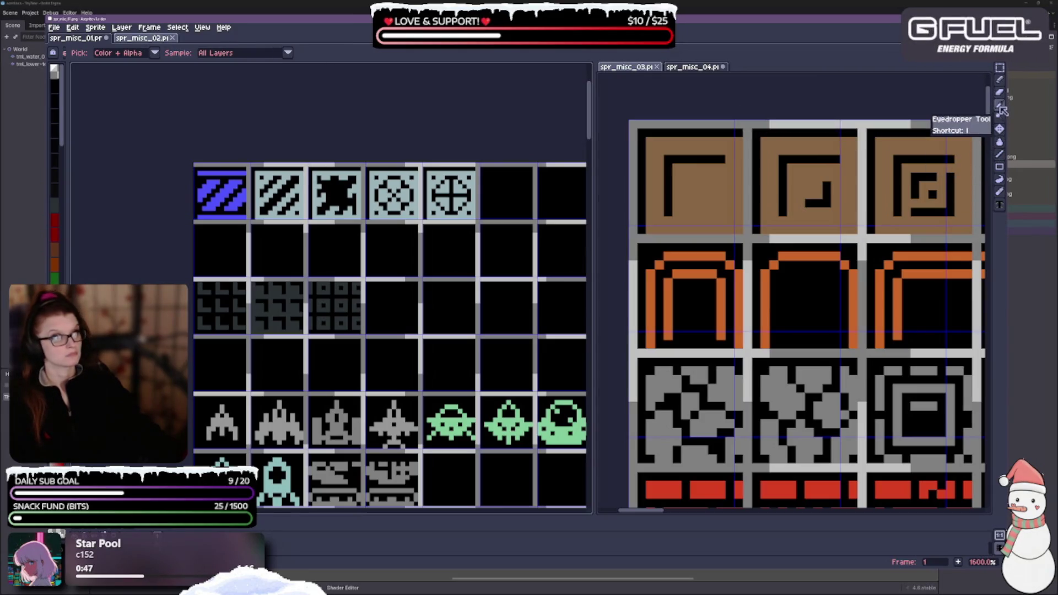
click(1001, 73)
click(988, 66)
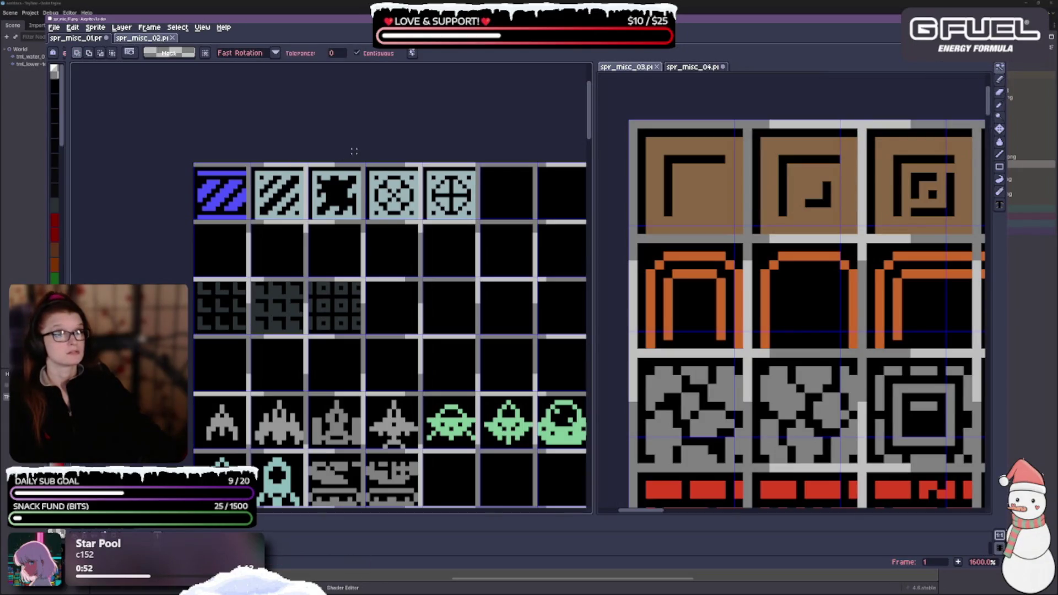
click(358, 53)
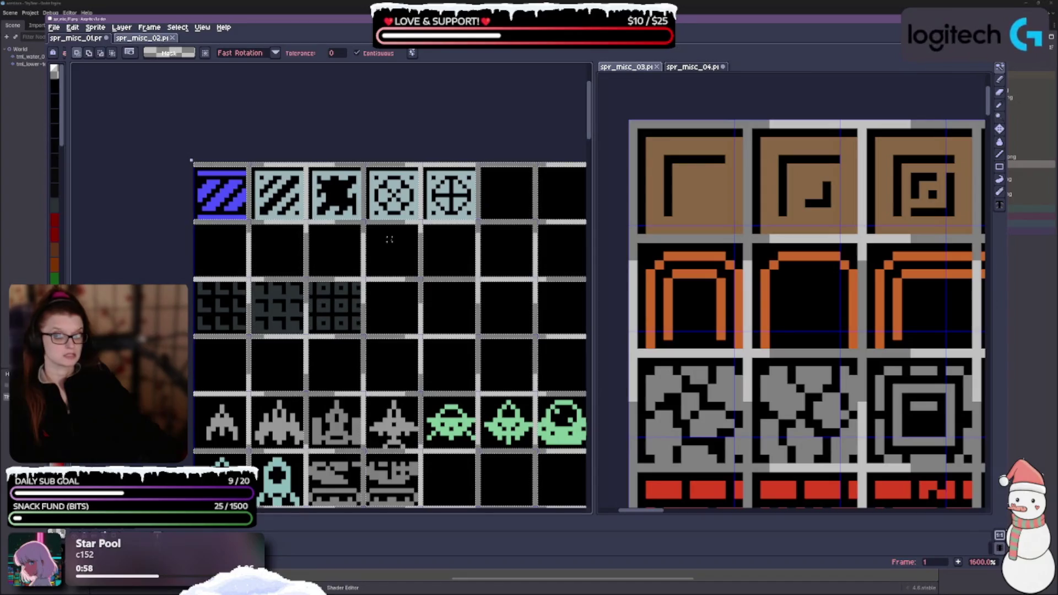
scroll(362, 163, down, 5)
scroll(462, 425, up, 4)
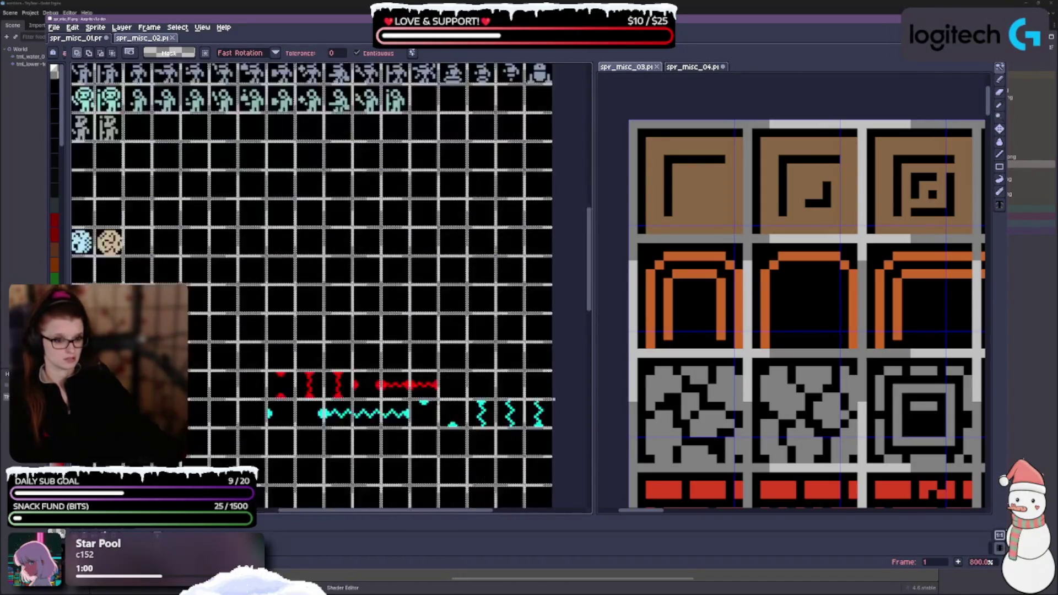
scroll(368, 463, down, 3)
scroll(368, 463, down, 3)
scroll(369, 463, up, 3)
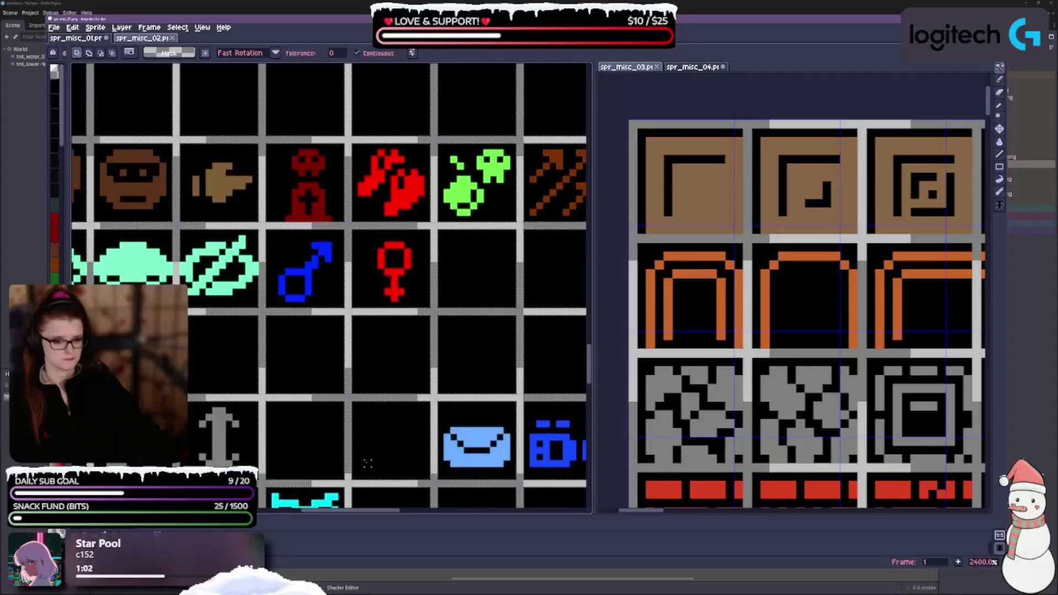
scroll(367, 436, down, 2)
scroll(368, 437, down, 3)
scroll(372, 397, up, 3)
scroll(373, 385, up, 2)
scroll(372, 386, up, 2)
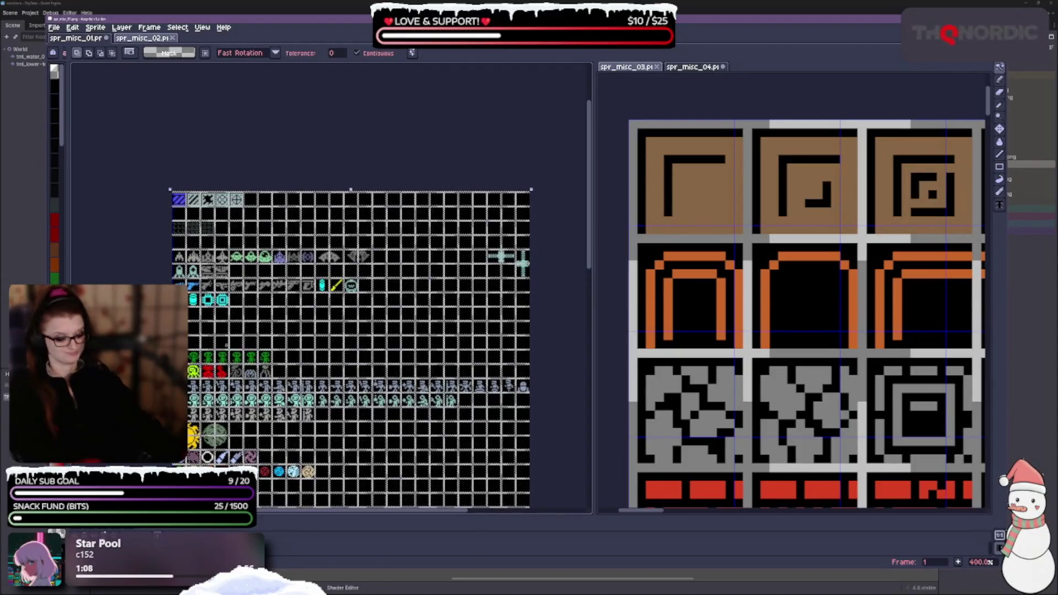
Leave tolerance at 0, toggle the grid to dotted grey lines, then take up the Paint Bucket
key(Escape)
scroll(474, 228, up, 1)
scroll(473, 227, up, 1)
scroll(474, 227, up, 1)
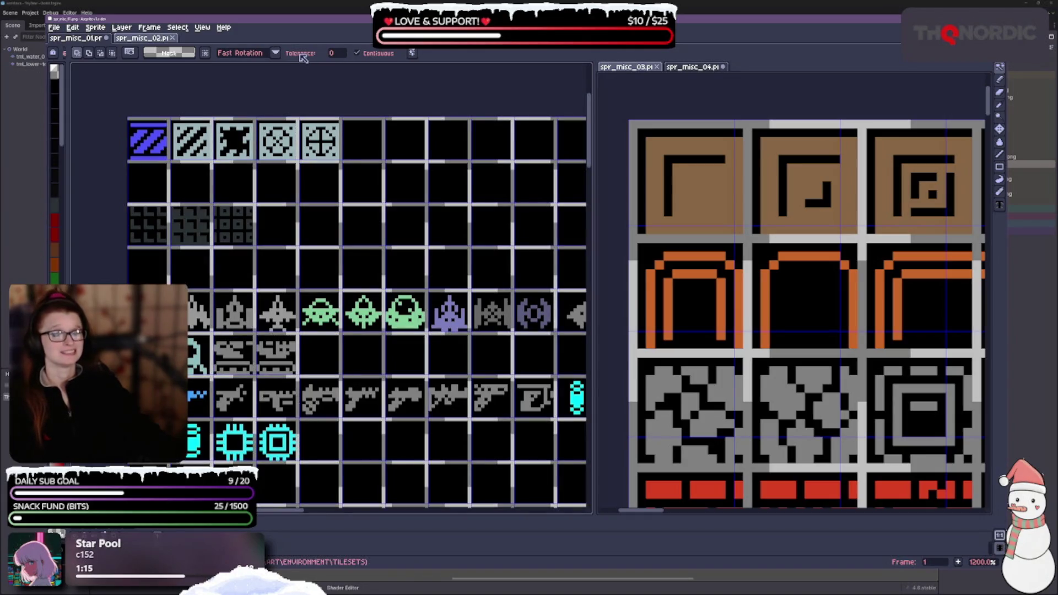
click(335, 55)
click(301, 57)
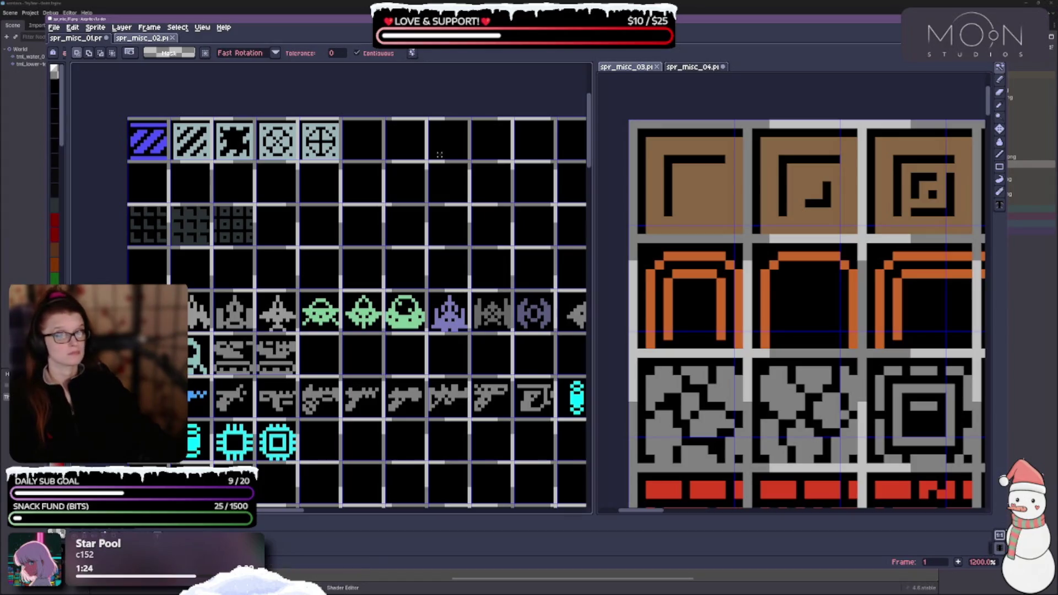
key(ctrl+apostrophe)
key(ctrl+shift+apostrophe)
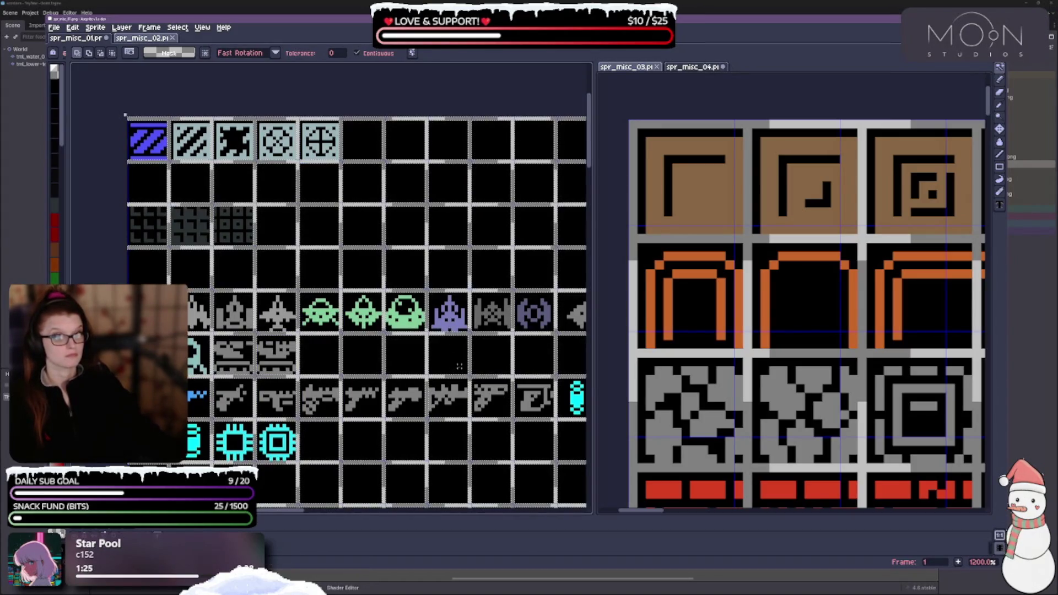
scroll(450, 380, up, 1)
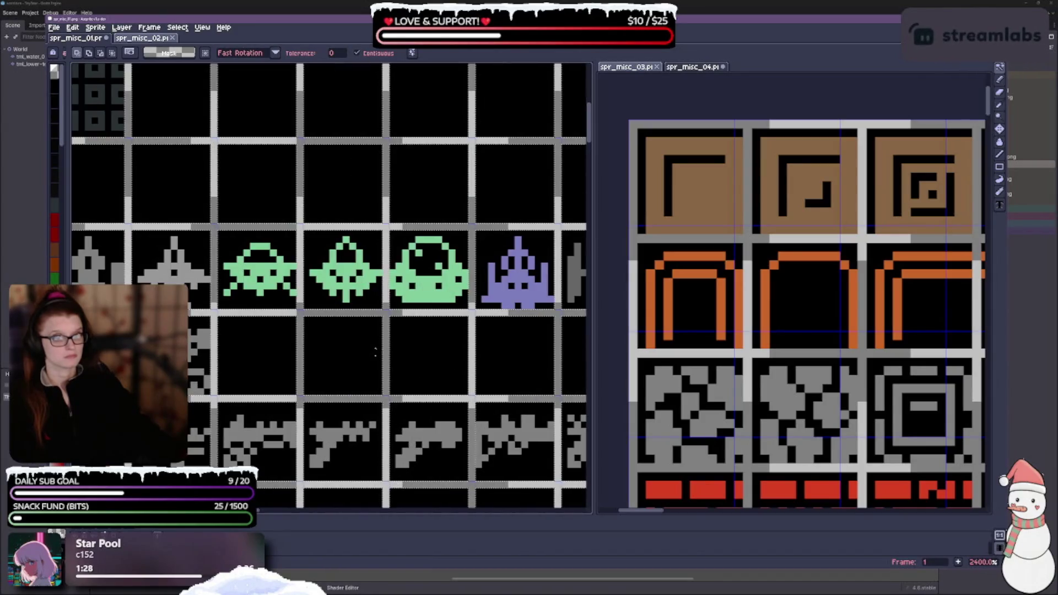
scroll(418, 326, down, 5)
scroll(418, 326, up, 1)
scroll(418, 325, up, 1)
scroll(385, 331, up, 1)
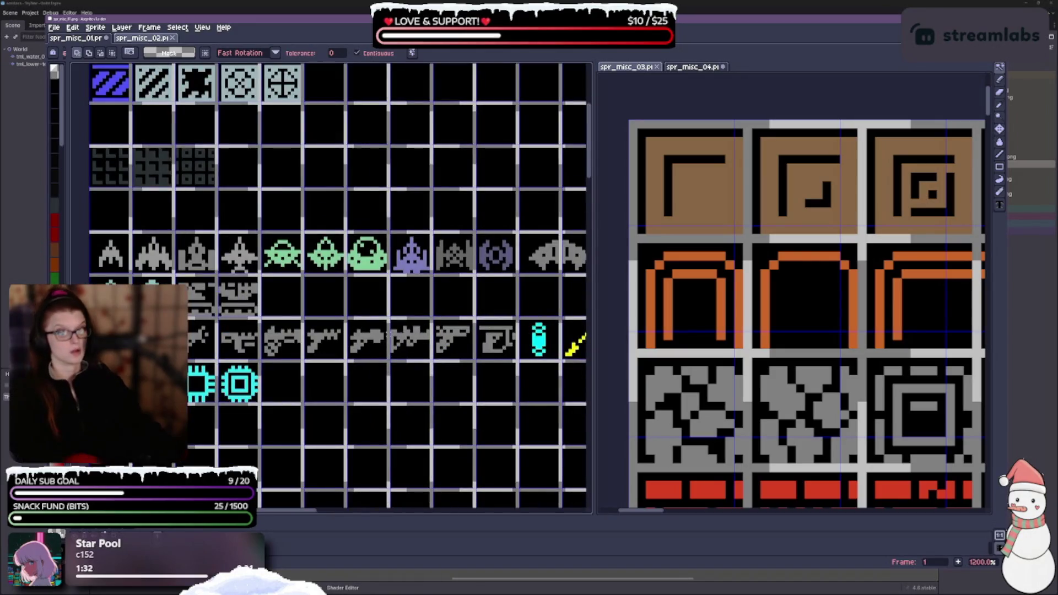
scroll(384, 330, down, 2)
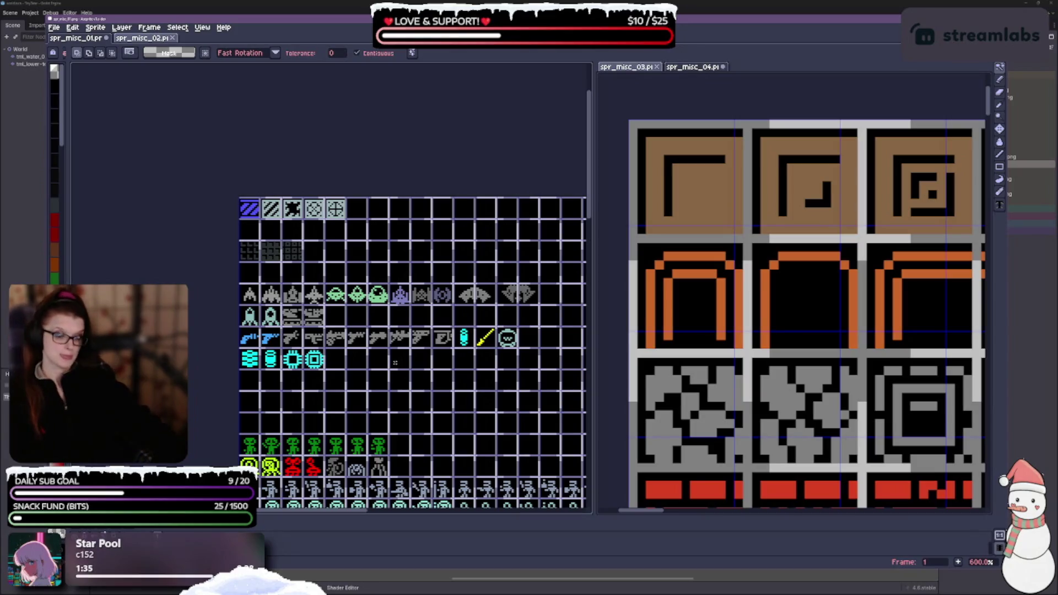
scroll(399, 373, down, 1)
scroll(414, 339, down, 1)
scroll(429, 310, down, 1)
drag(429, 310, 399, 225)
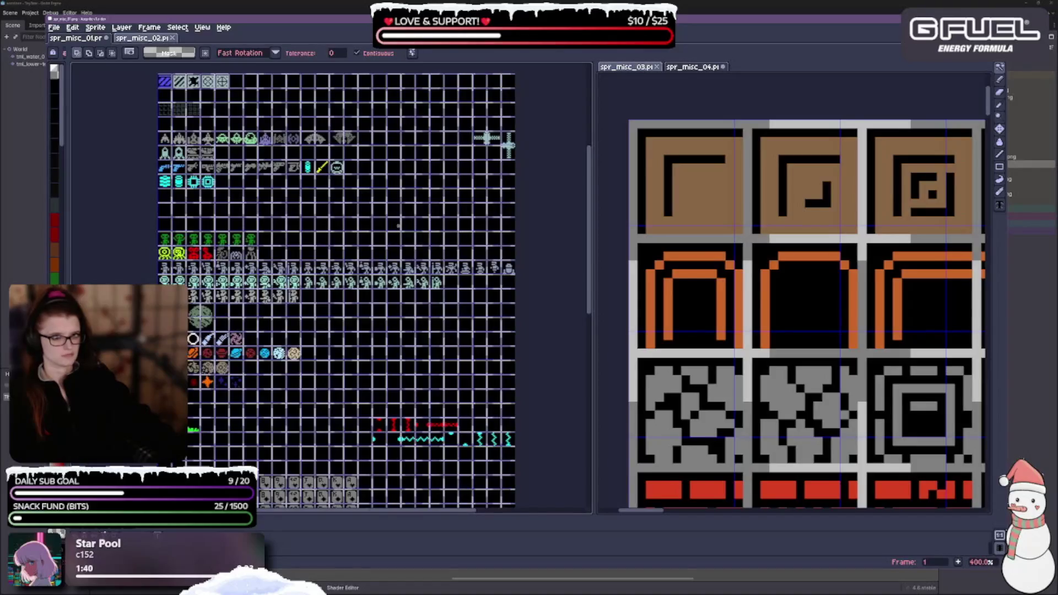
scroll(392, 241, up, 1)
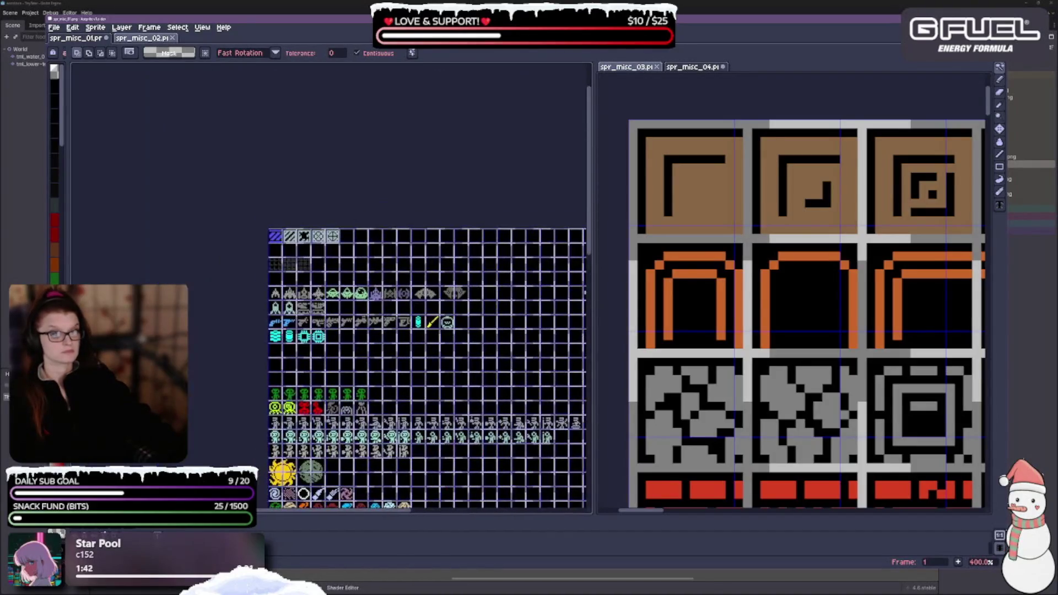
scroll(376, 265, up, 1)
scroll(373, 262, up, 2)
scroll(409, 262, up, 2)
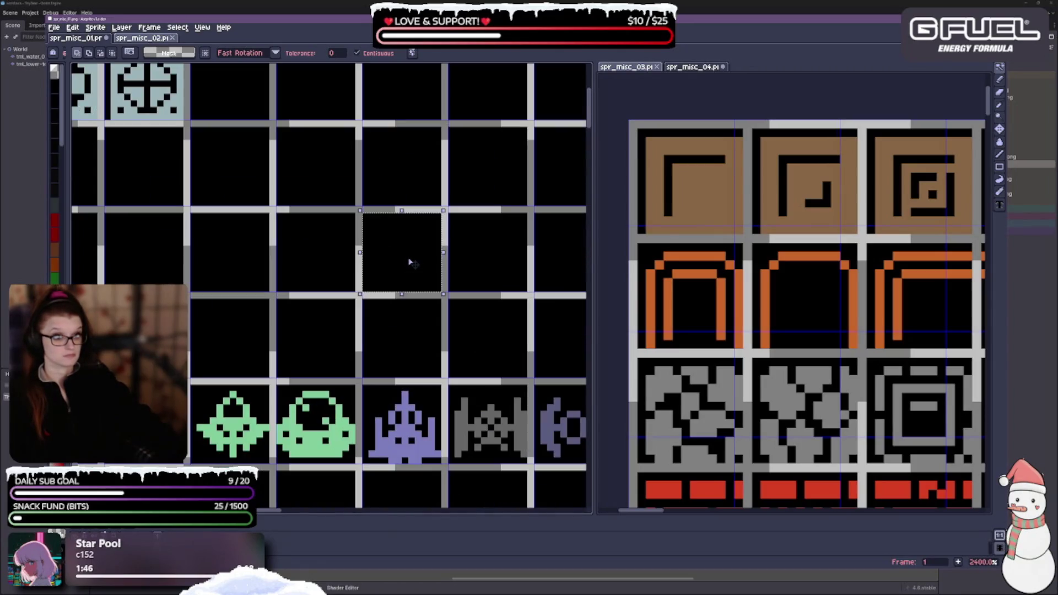
scroll(409, 262, down, 3)
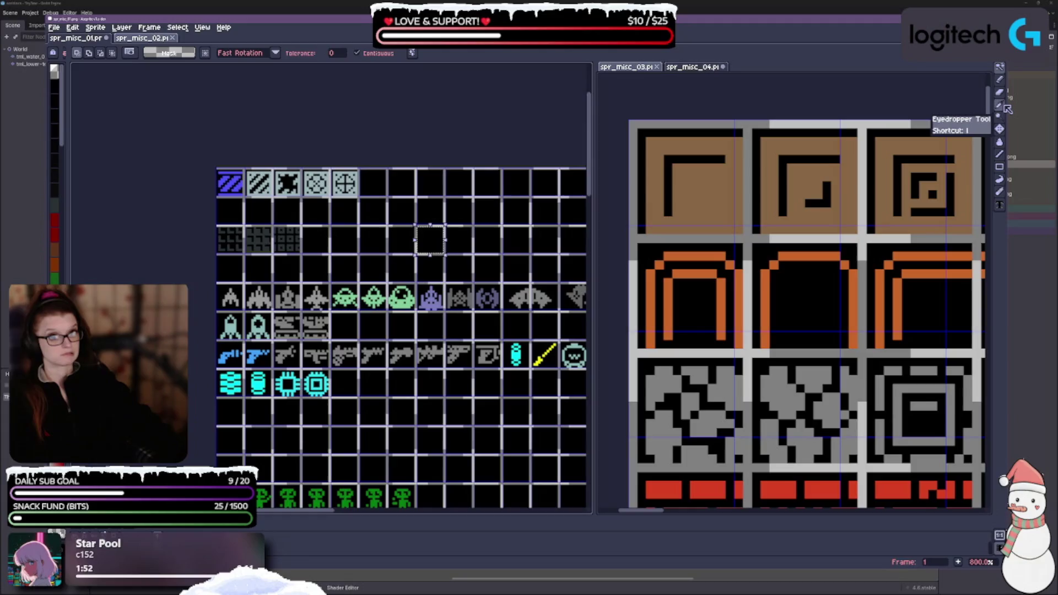
click(1000, 143)
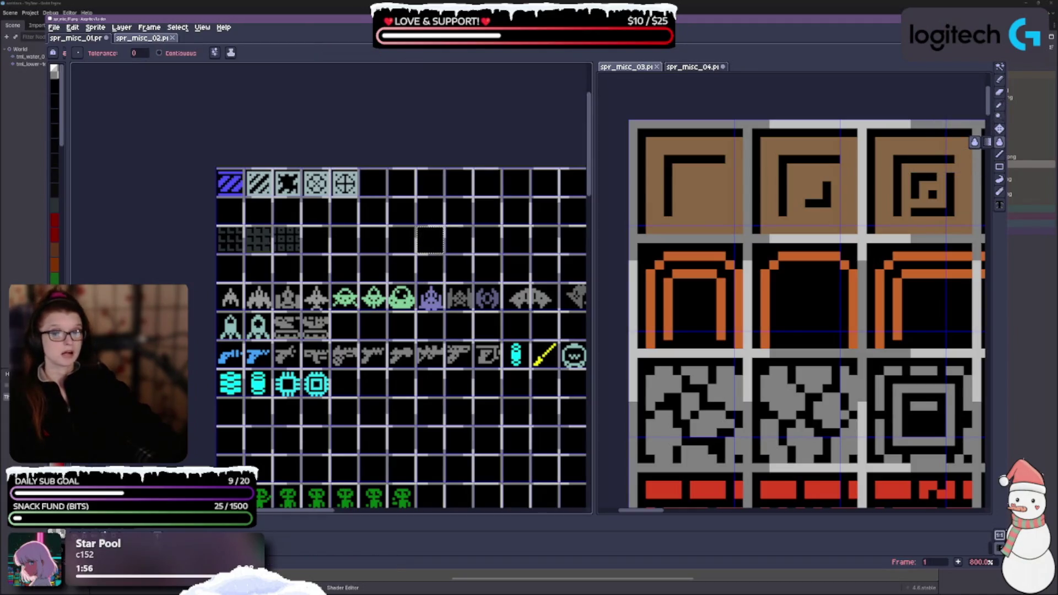
Widen the palette to show all colours, clear the stray selection, and flood-fill an empty second-row tile grey
drag(67, 218, 166, 220)
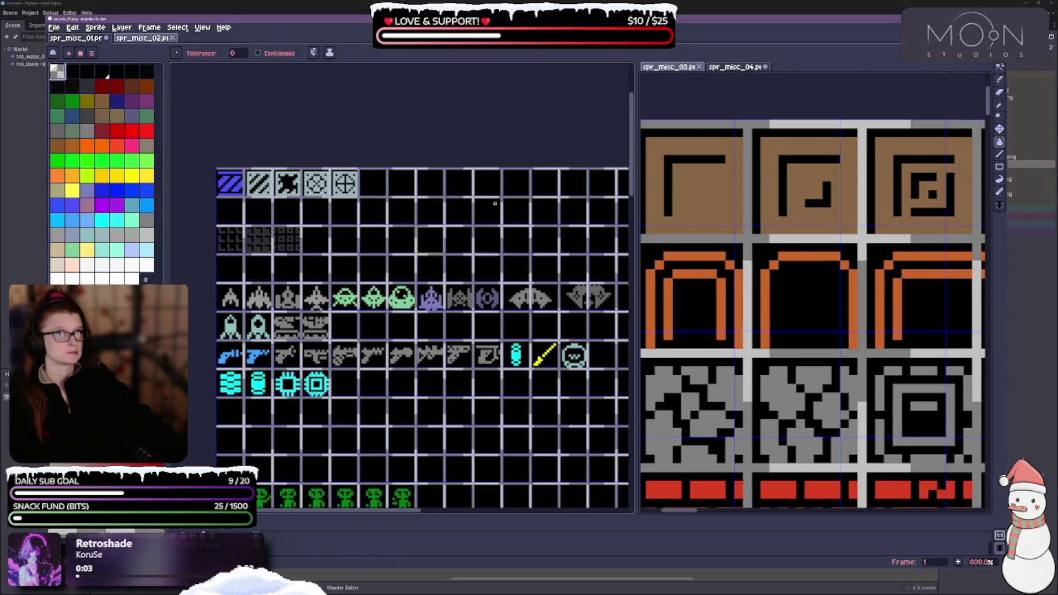
scroll(497, 202, down, 1)
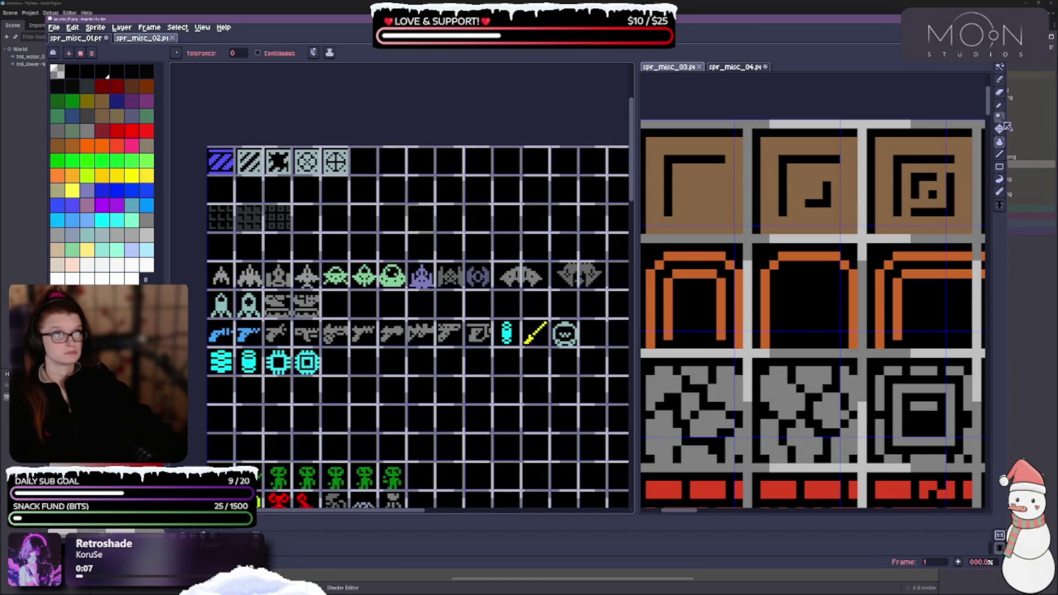
click(1002, 70)
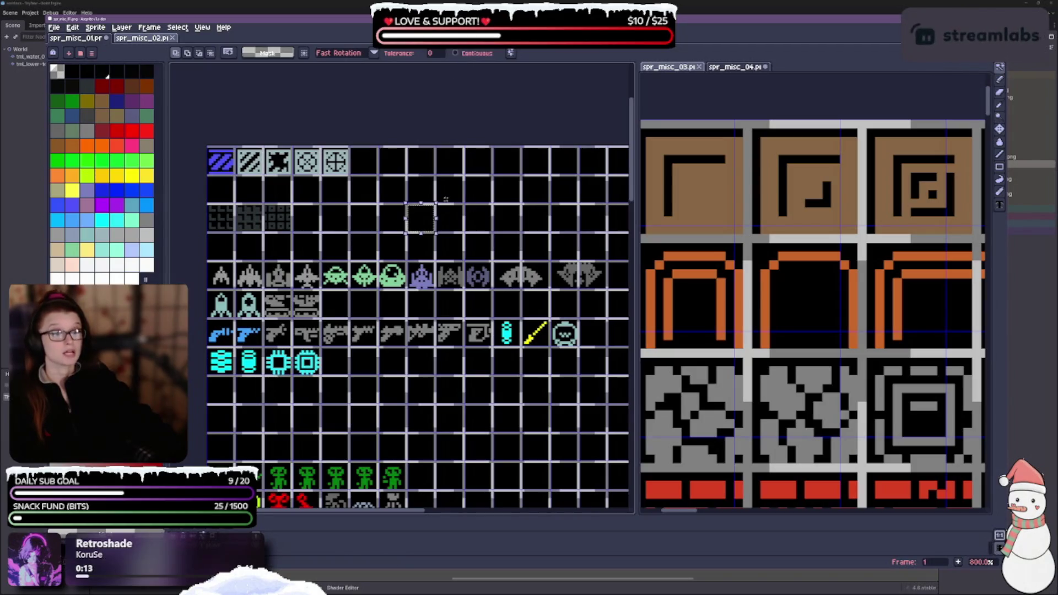
click(450, 164)
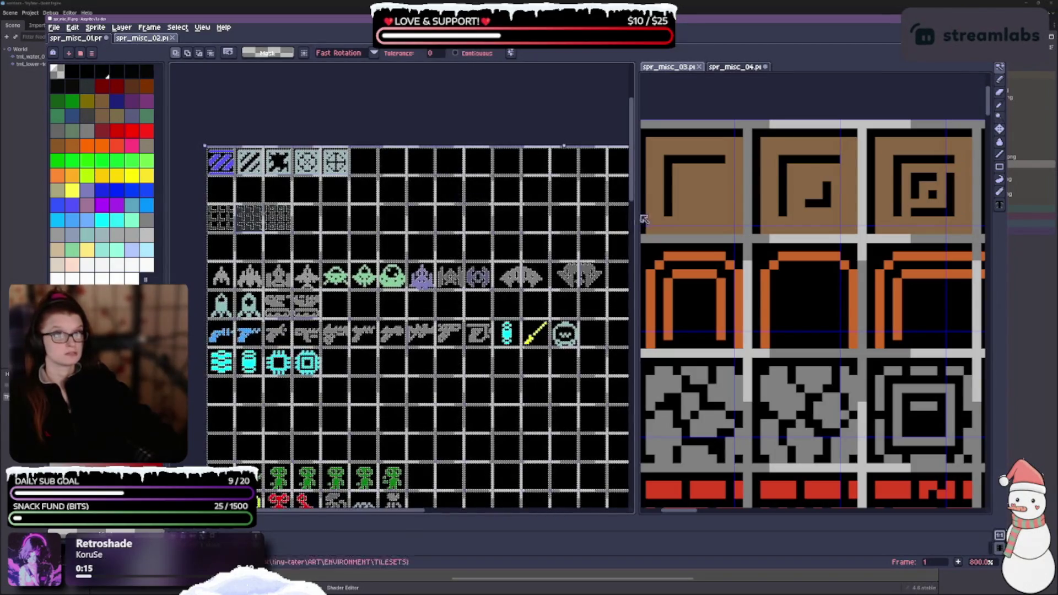
click(999, 142)
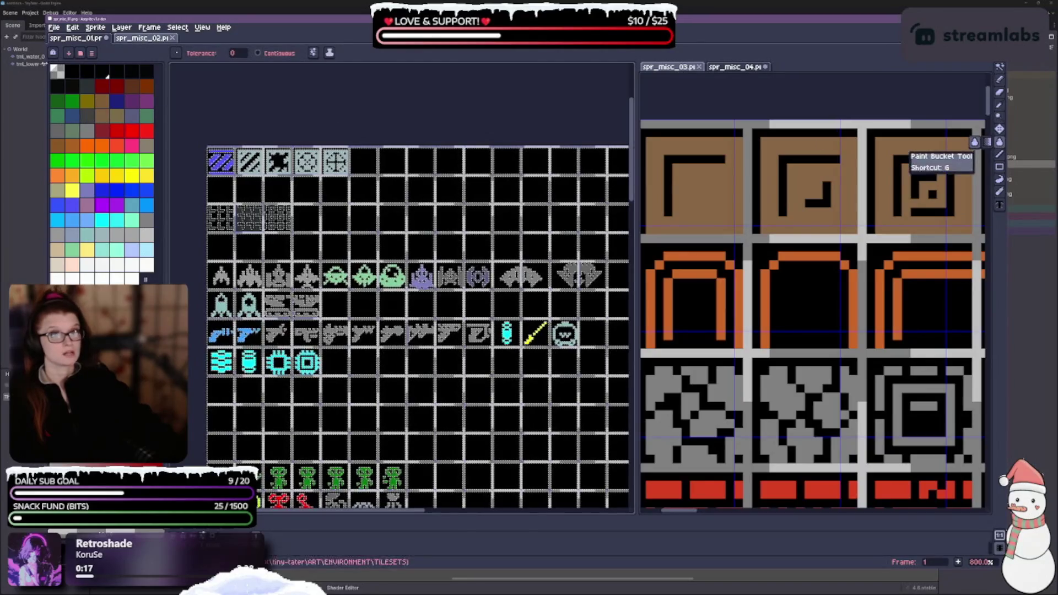
click(391, 193)
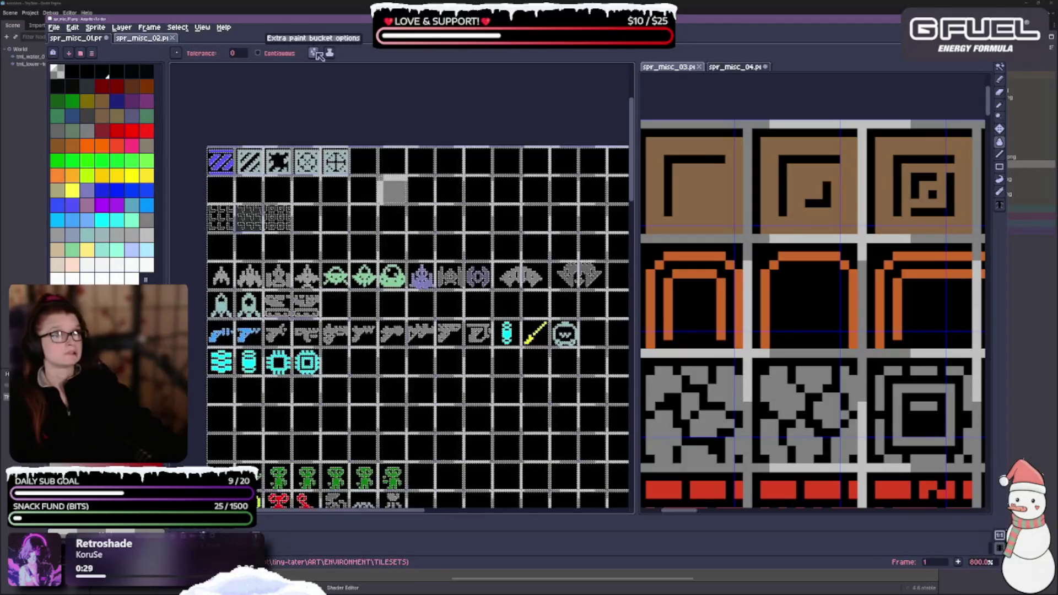
click(315, 52)
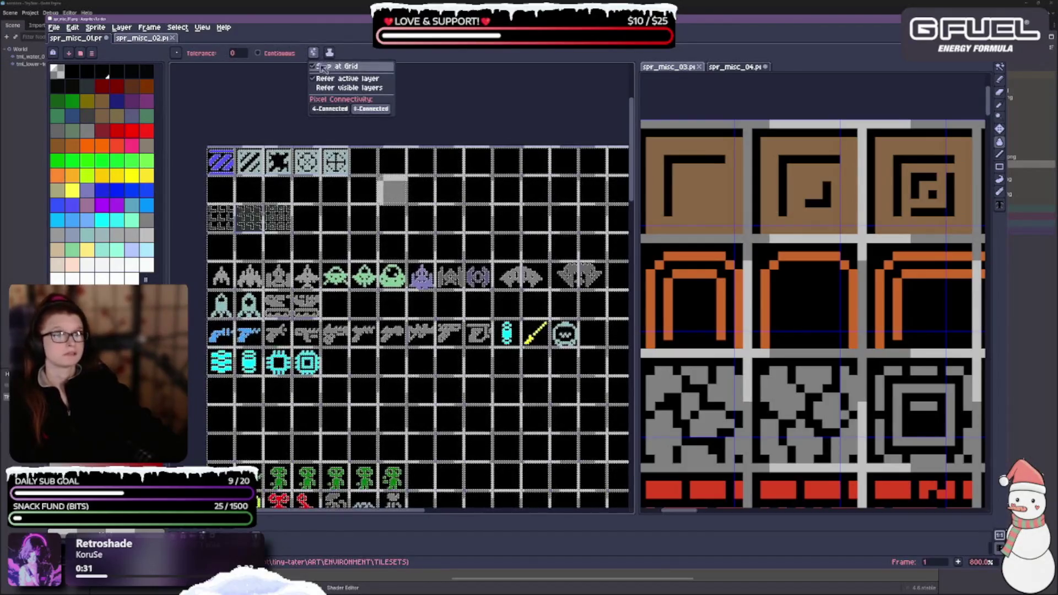
click(315, 53)
click(410, 189)
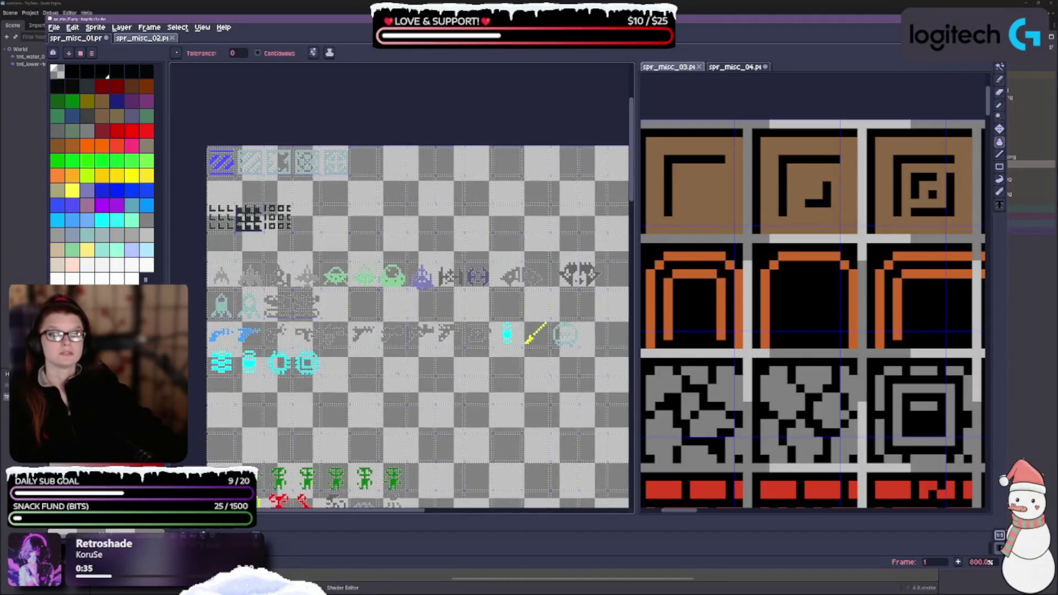
key(ctrl+z)
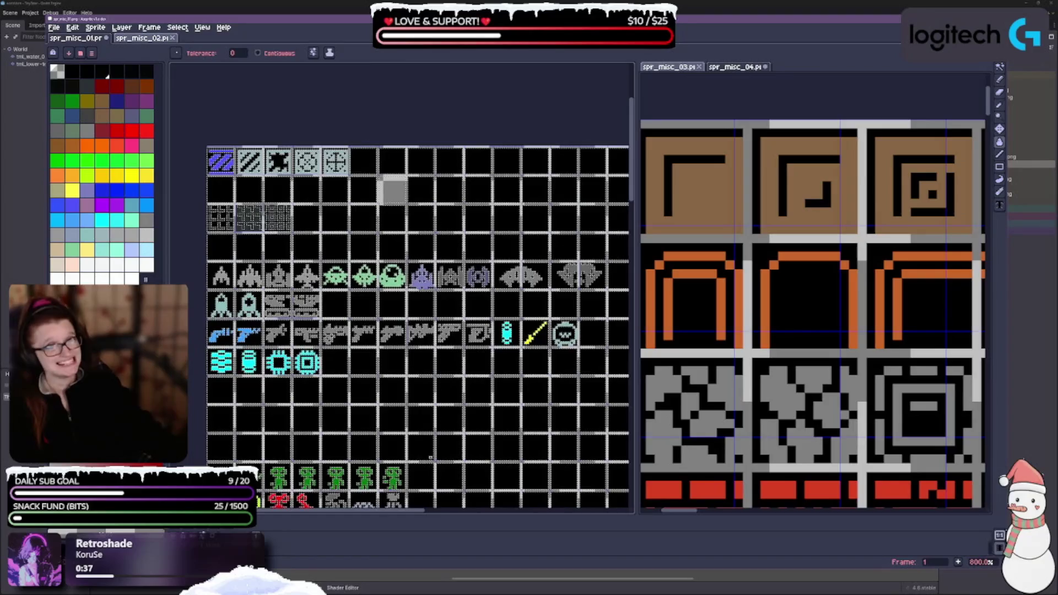
scroll(235, 409, up, 1)
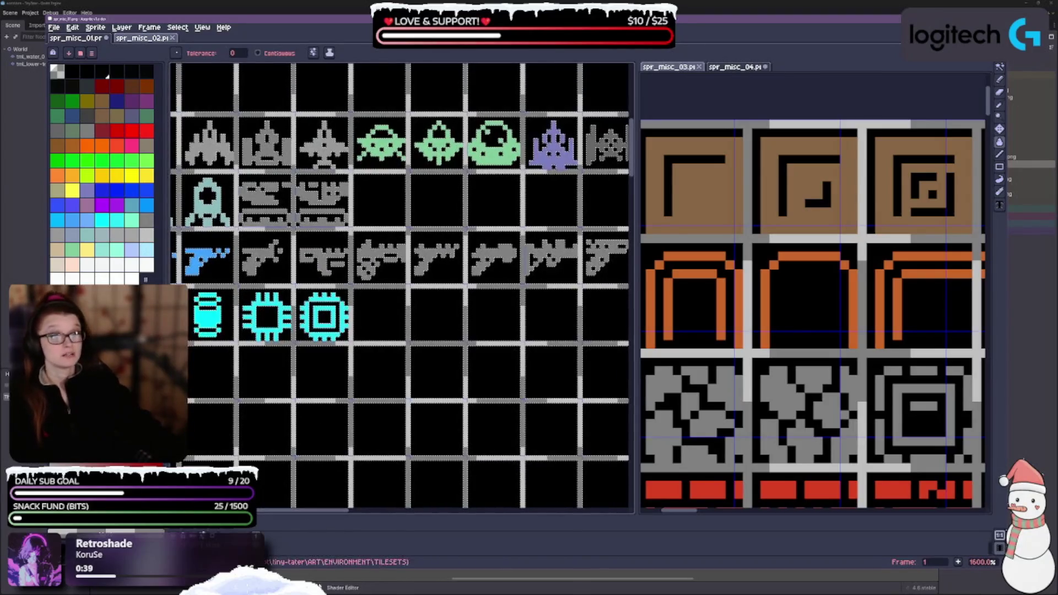
scroll(326, 281, down, 1)
scroll(327, 265, up, 1)
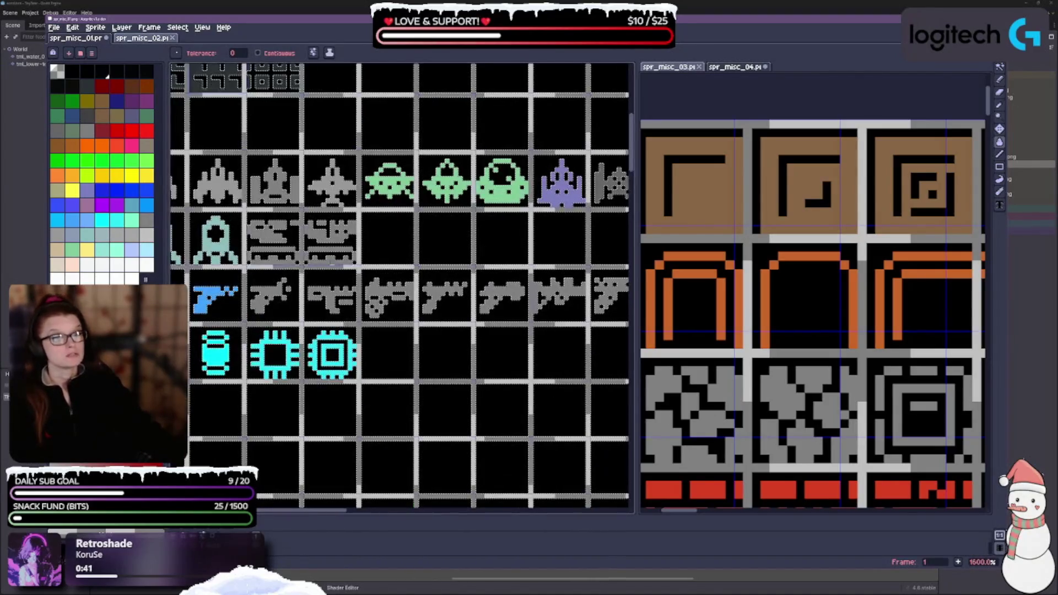
scroll(407, 411, down, 3)
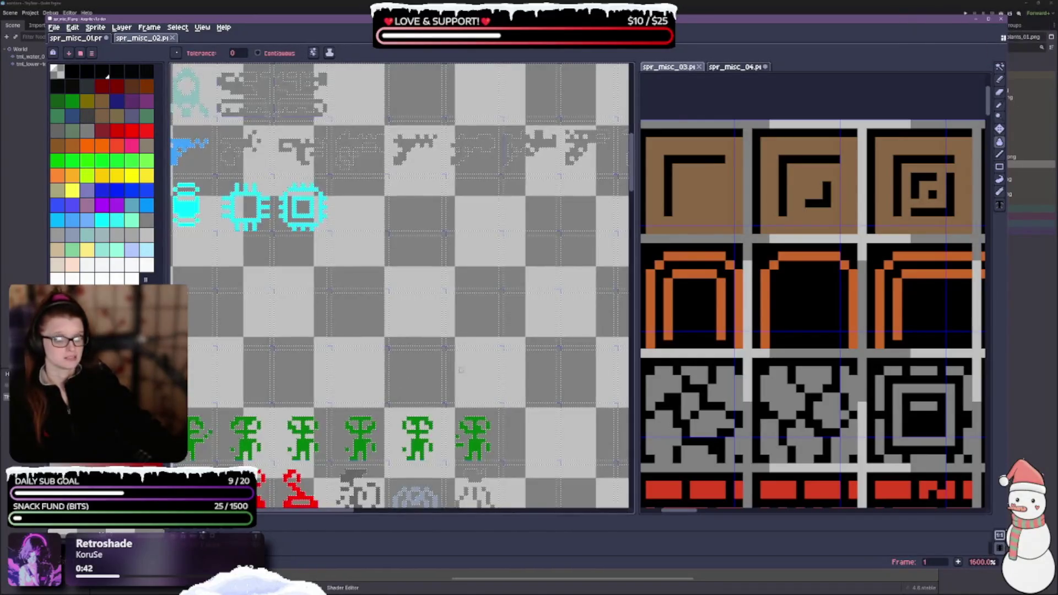
scroll(399, 383, down, 1)
scroll(399, 383, up, 1)
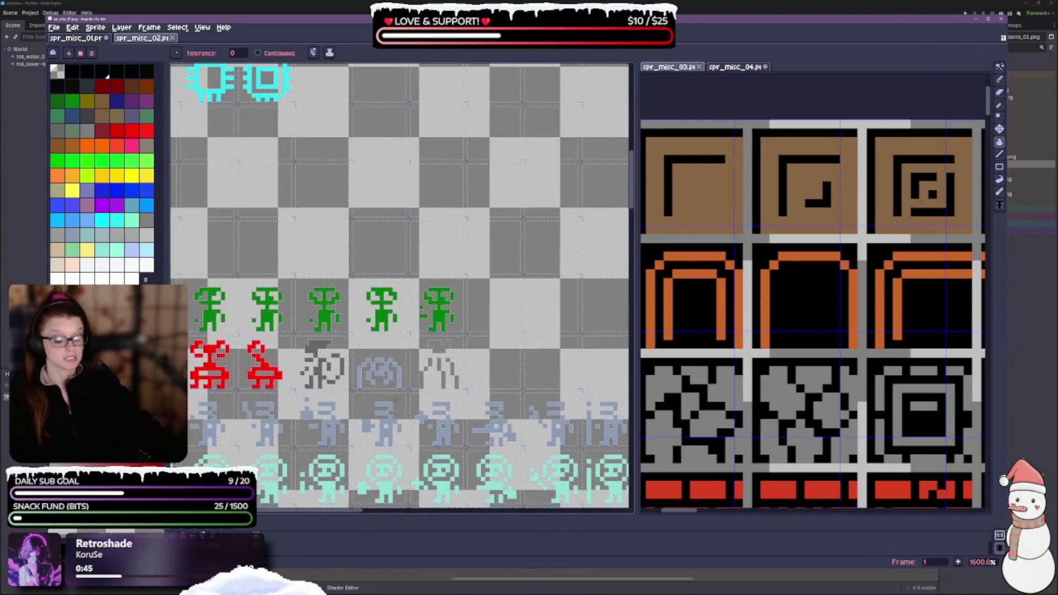
key(g)
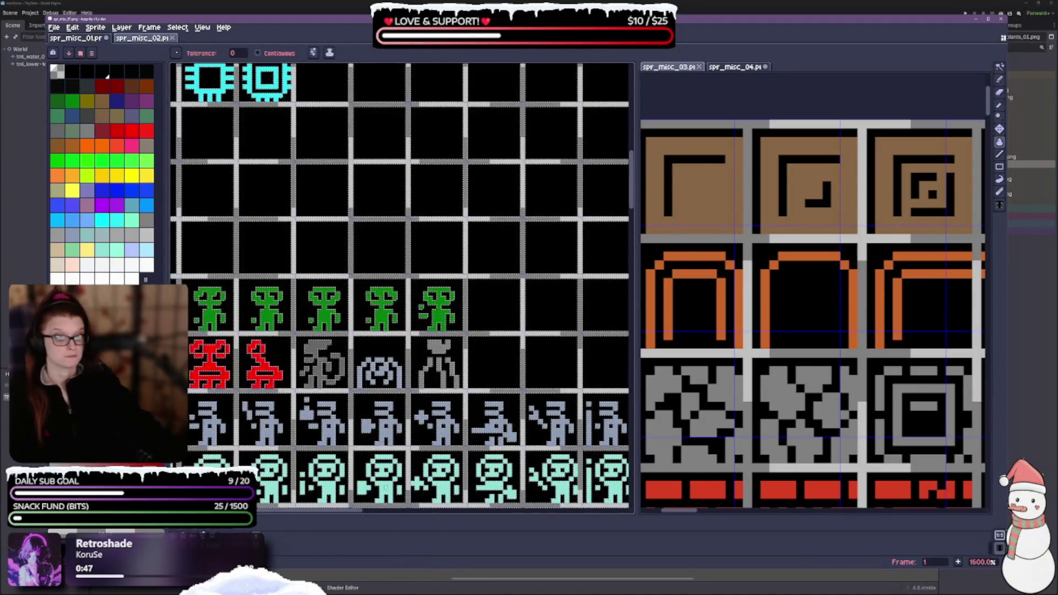
scroll(373, 412, down, 3)
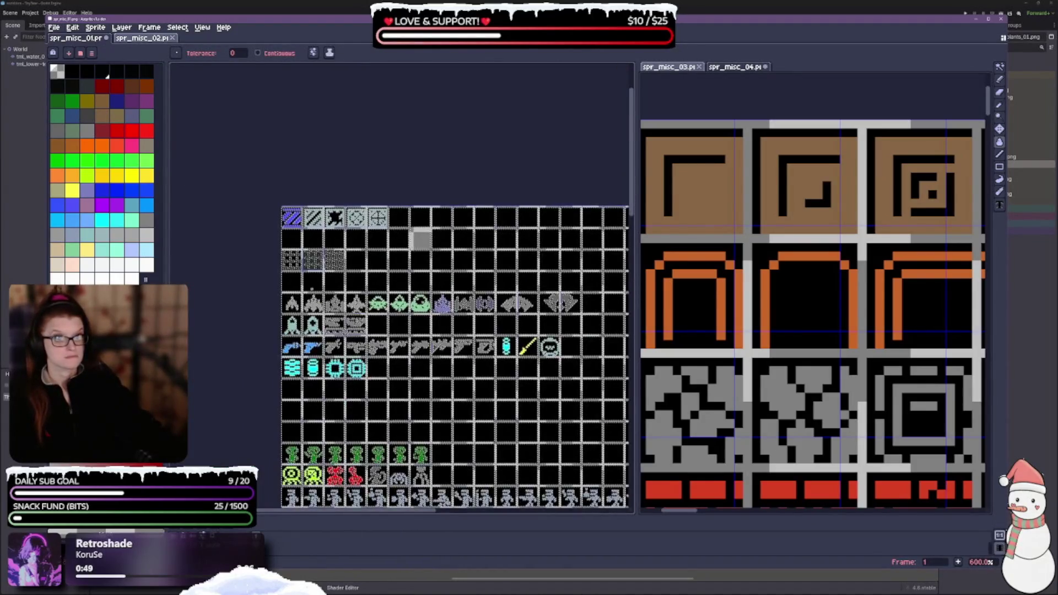
scroll(318, 276, up, 1)
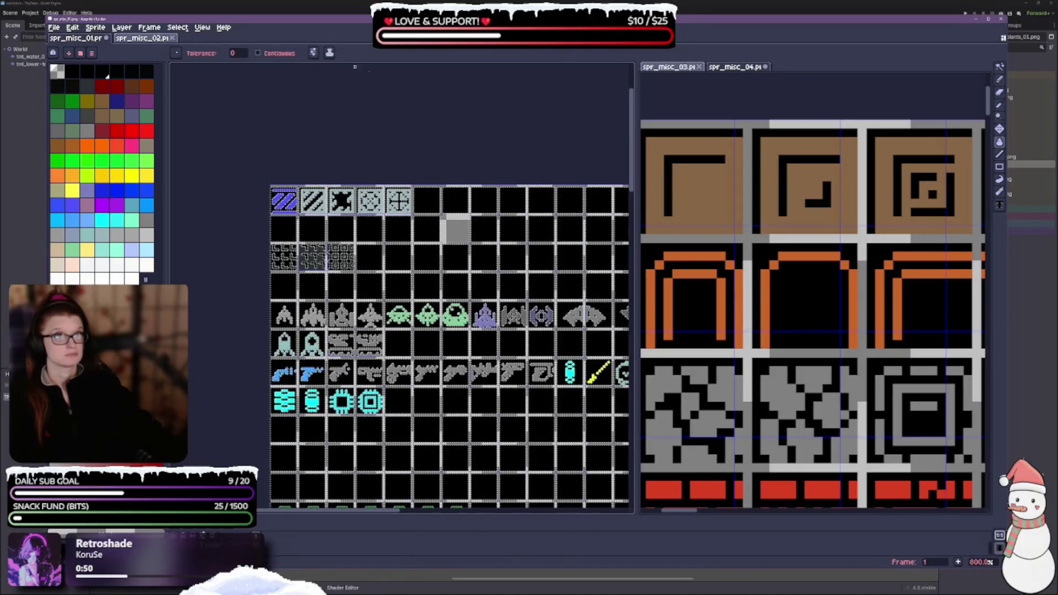
click(1000, 67)
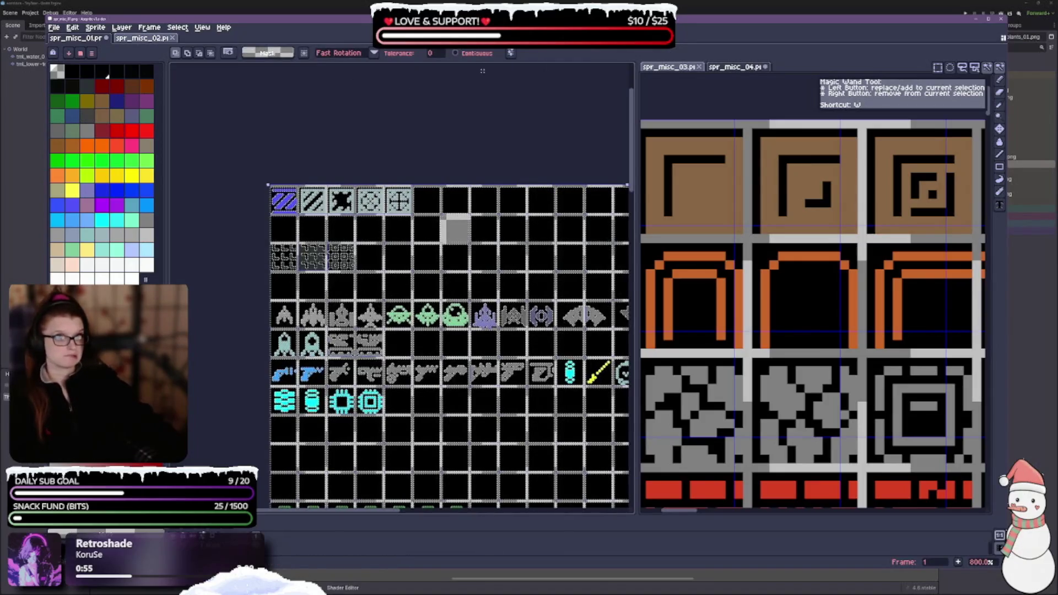
click(463, 55)
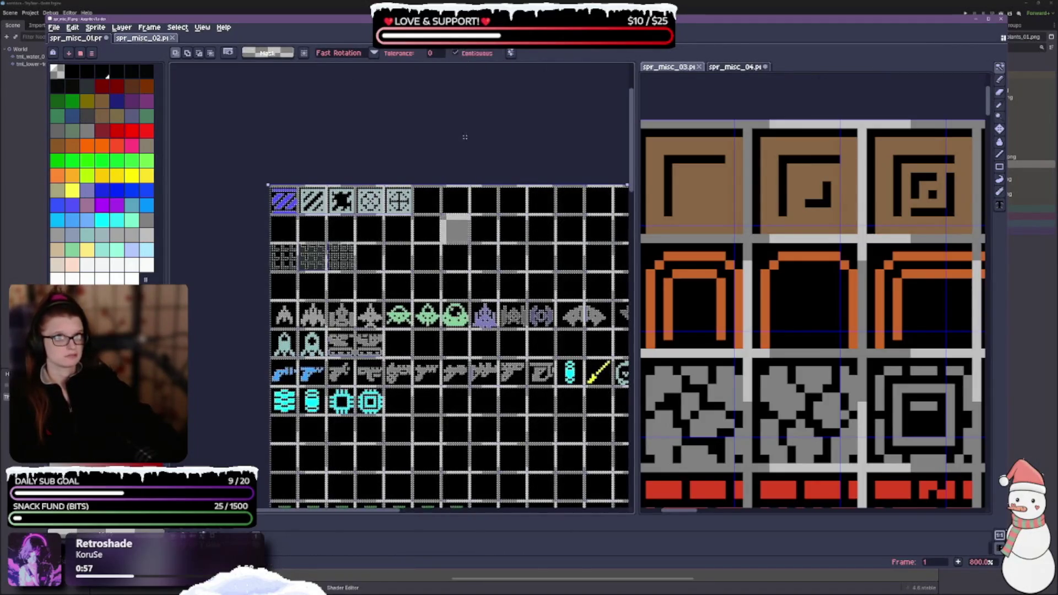
scroll(420, 190, up, 1)
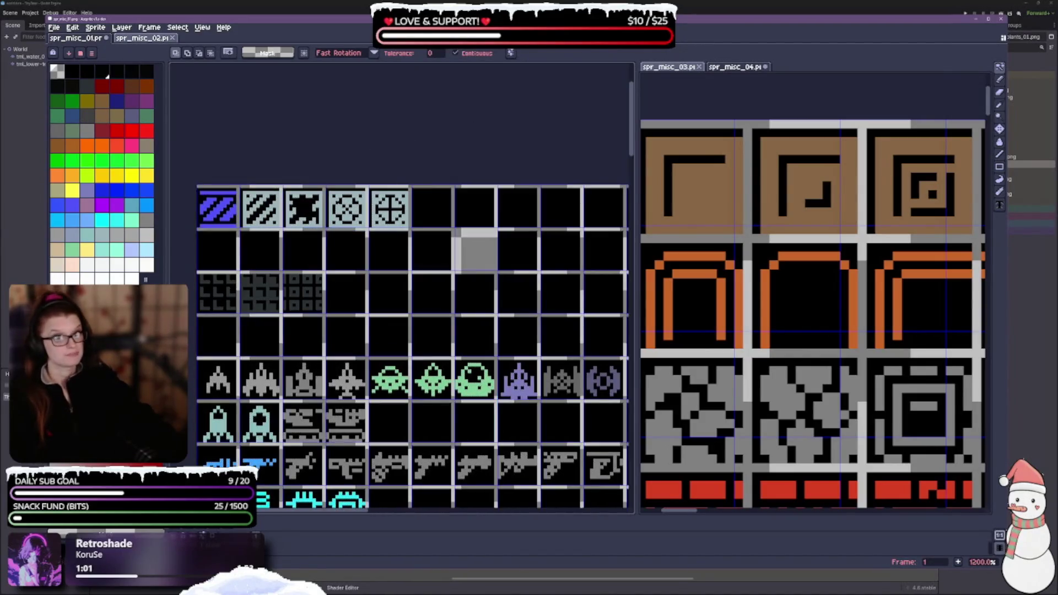
click(999, 68)
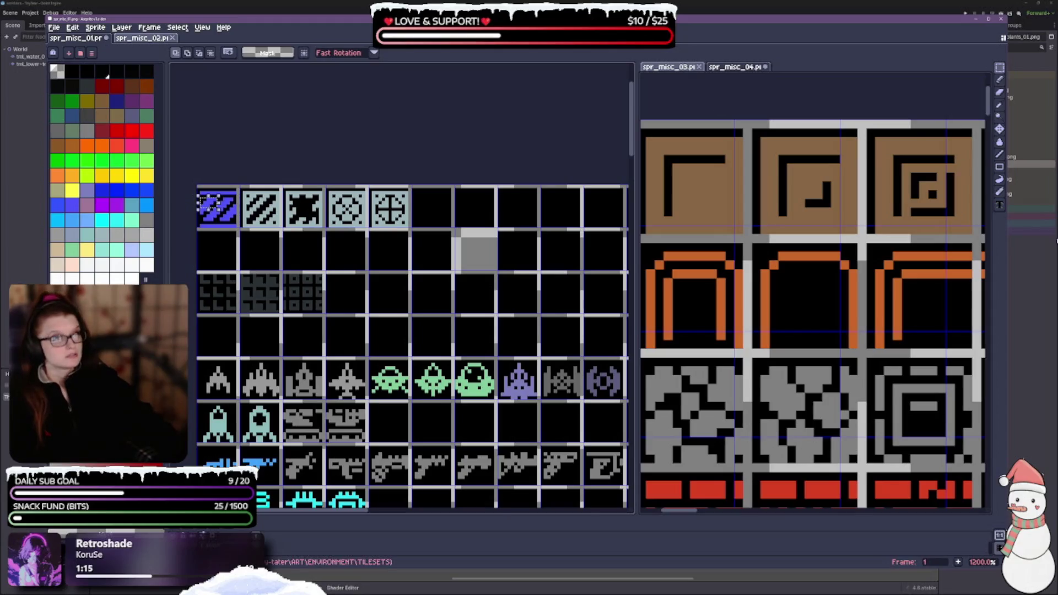
click(1002, 79)
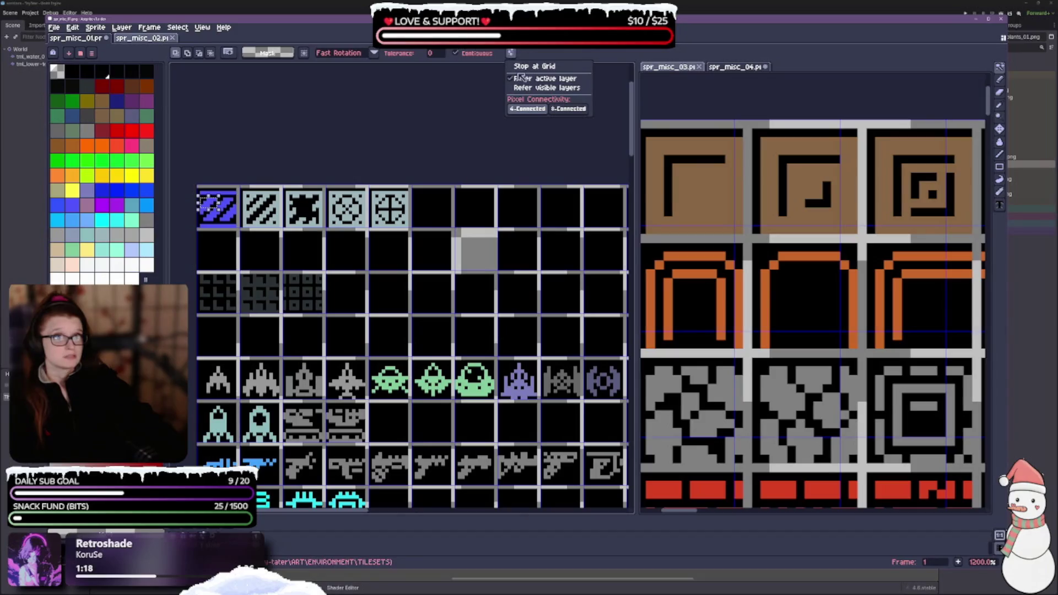
Review the Magic Wand's extra options unchanged, then select matching pixels in the first tile
click(512, 54)
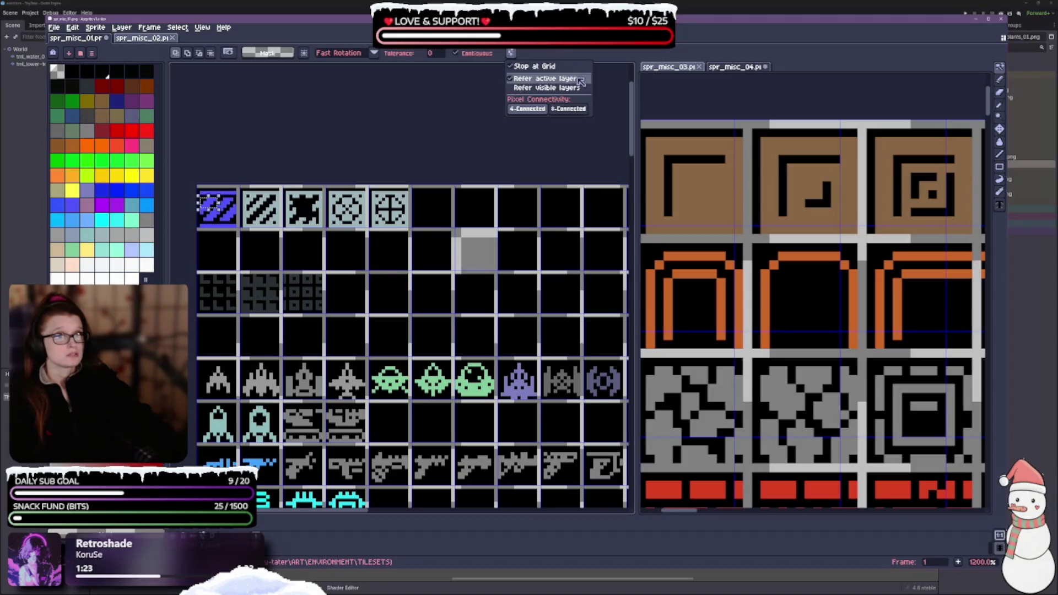
click(428, 122)
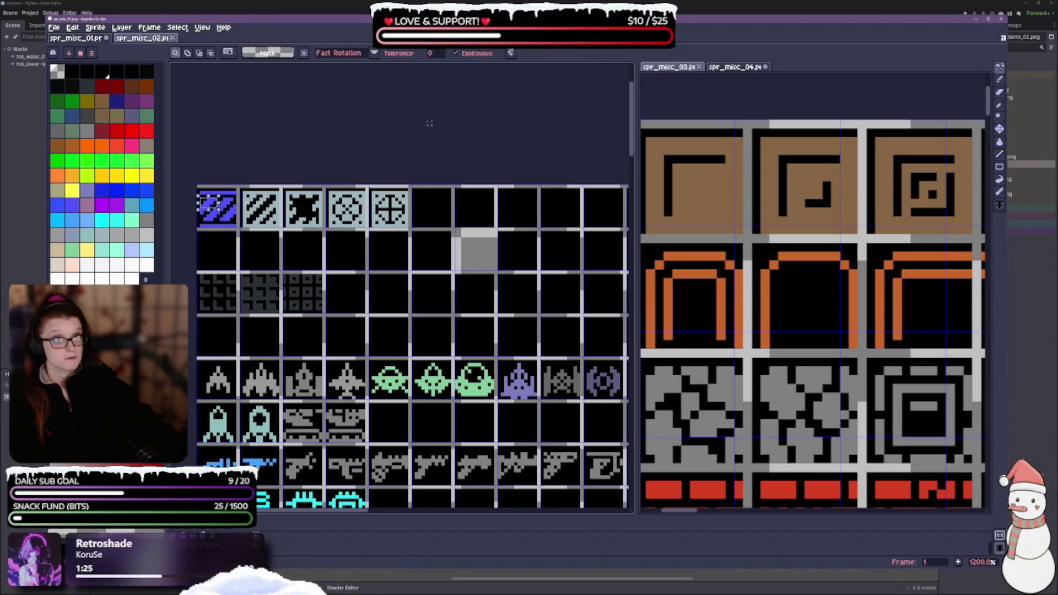
click(204, 197)
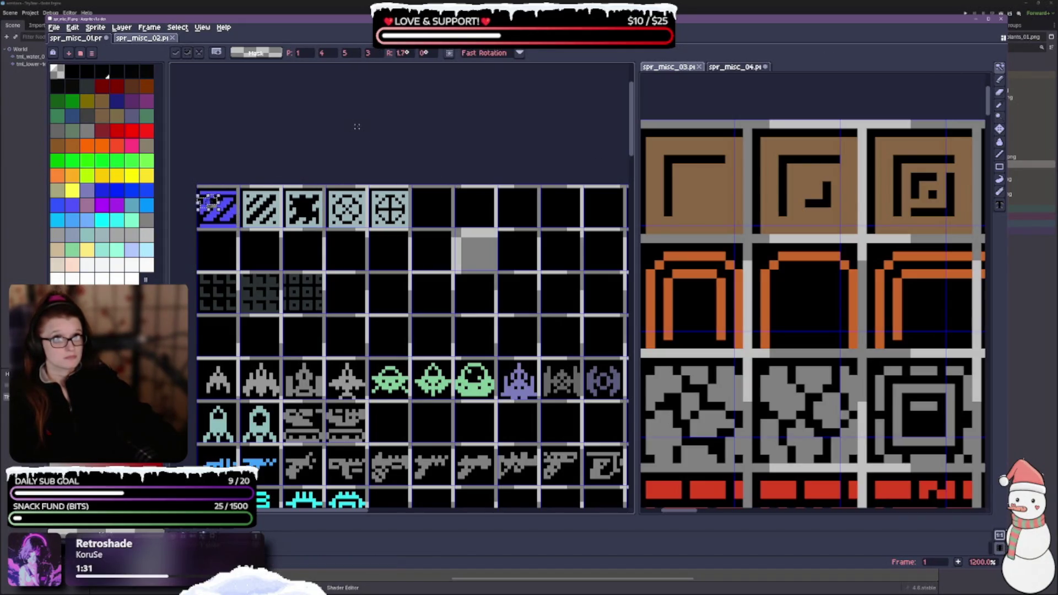
Return to the Magic Wand, undo the trial move, and set its tolerance to 100
key(w)
key(ctrl+z)
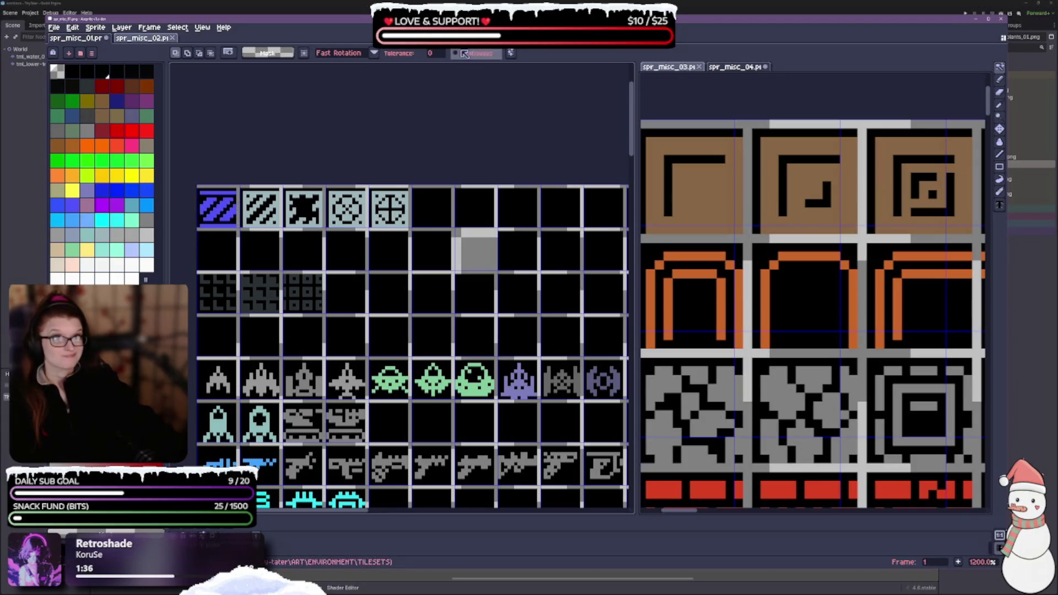
key(ctrl+z)
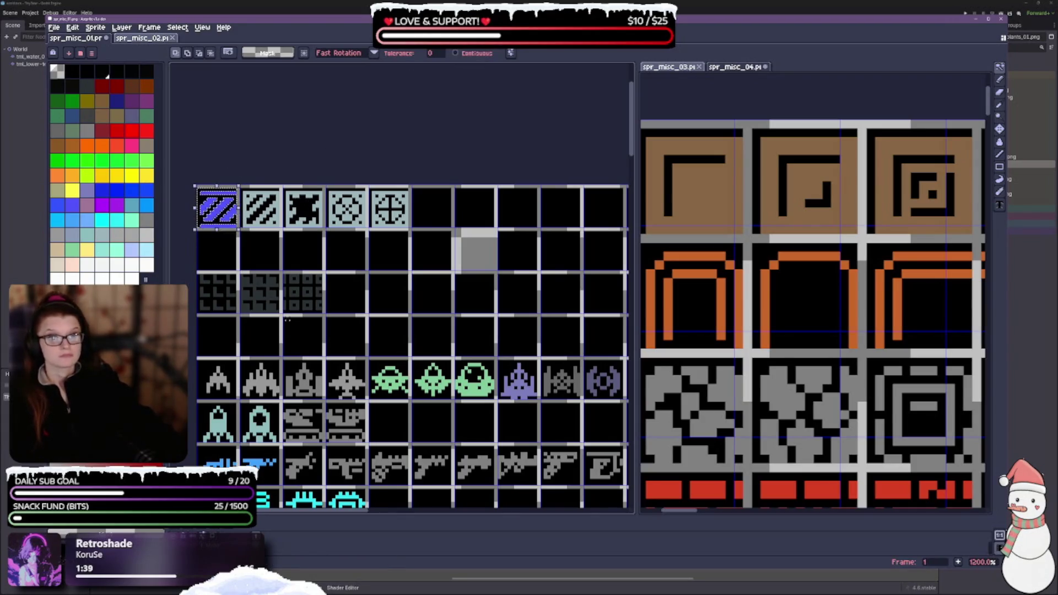
scroll(217, 273, up, 1)
scroll(217, 274, down, 1)
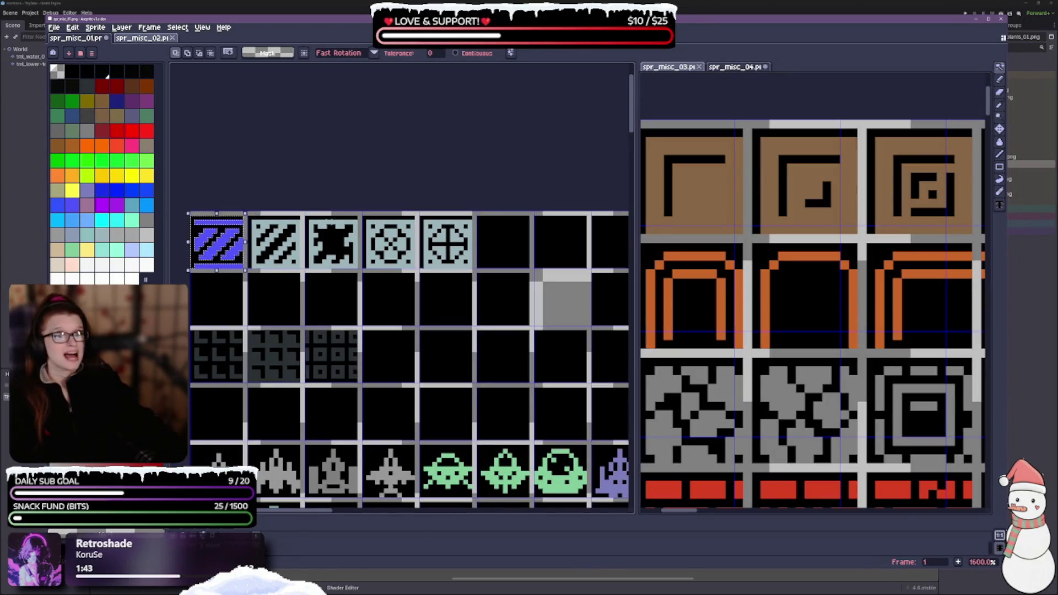
click(431, 56)
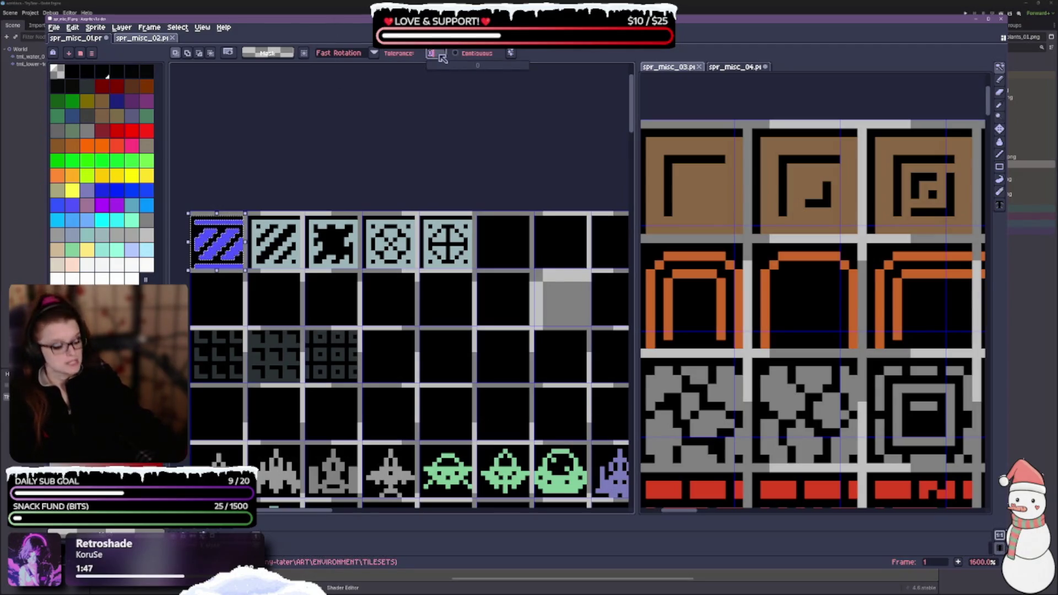
text(100)
key(Return)
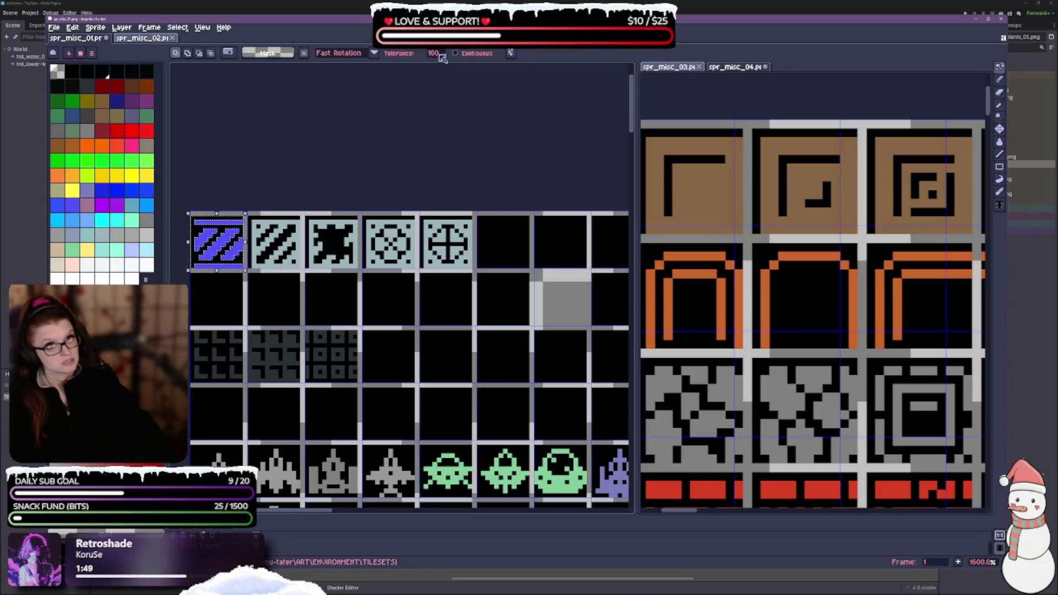
Reselect the whole first blue striped tile and set new selections to add to the existing one
click(270, 182)
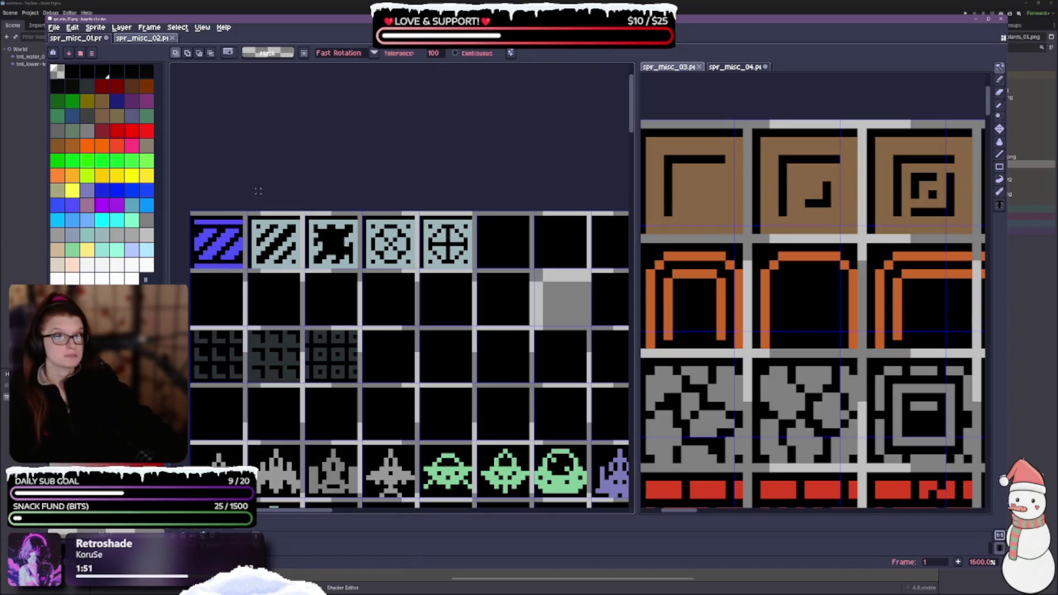
click(213, 235)
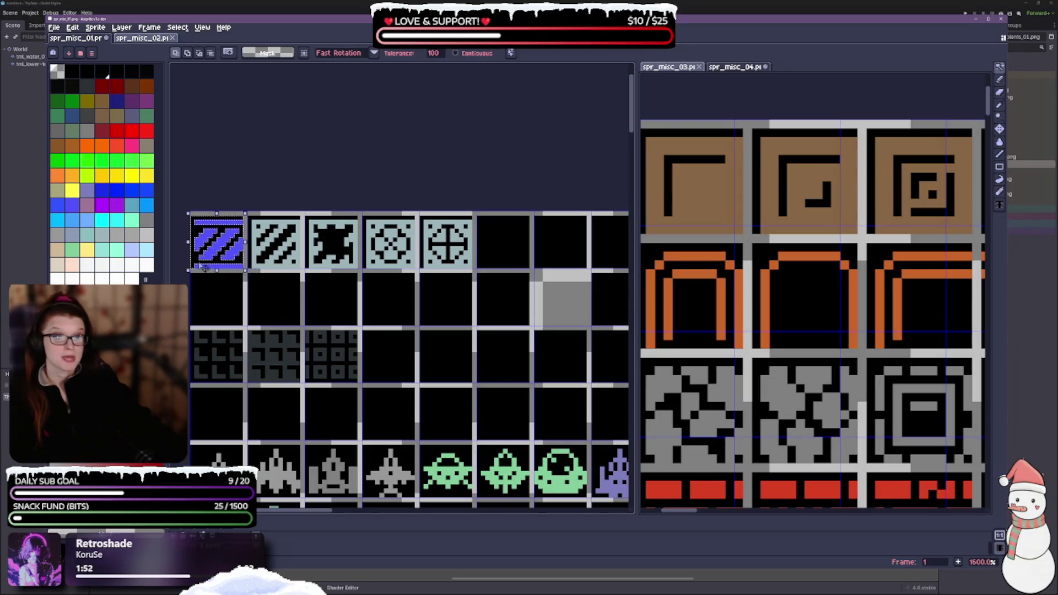
scroll(191, 258, up, 3)
scroll(220, 258, down, 3)
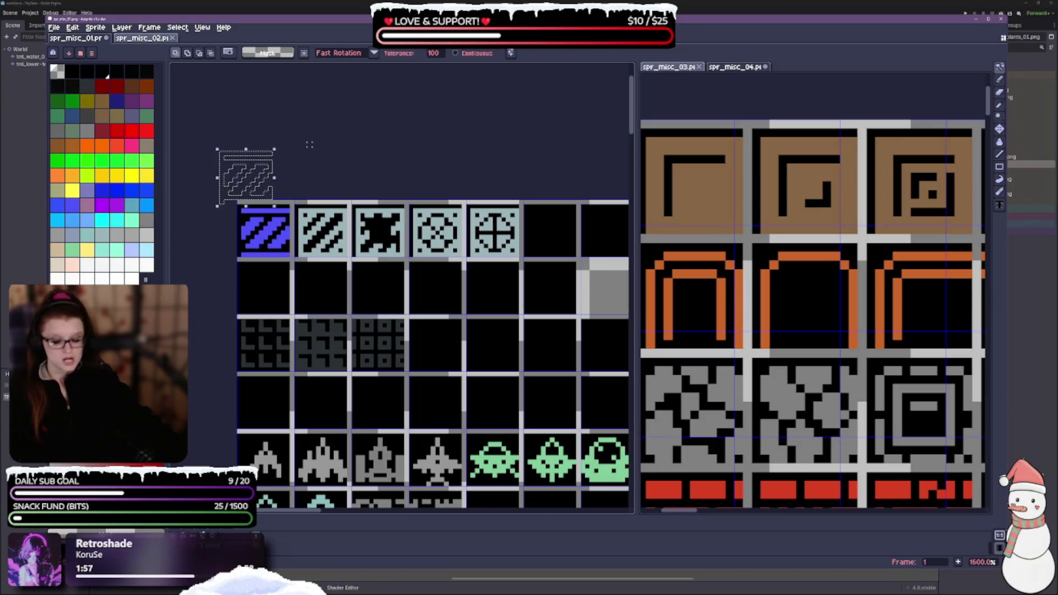
click(264, 230)
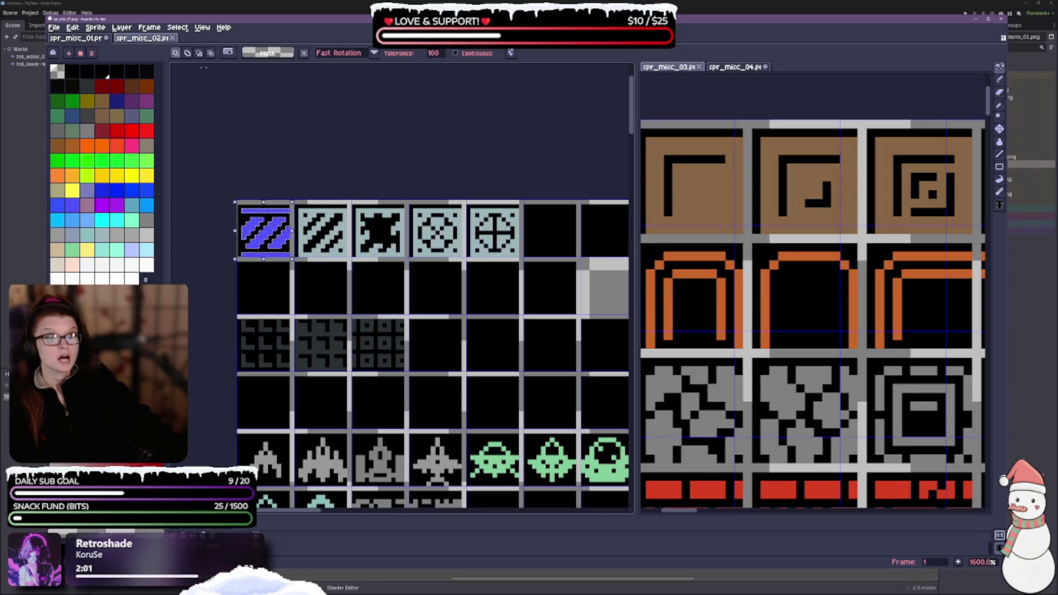
click(187, 53)
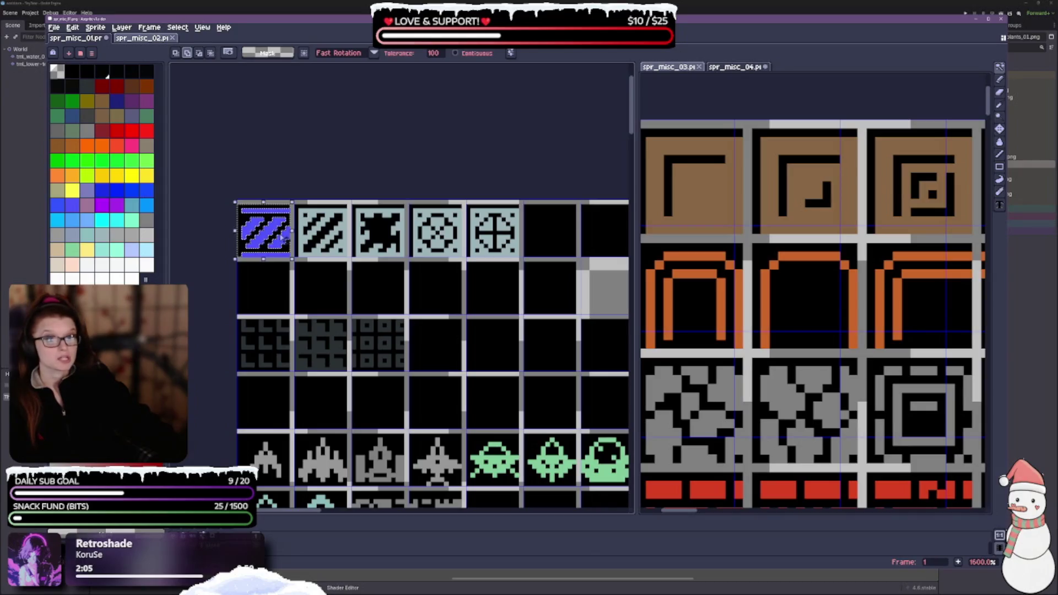
scroll(263, 270, up, 1)
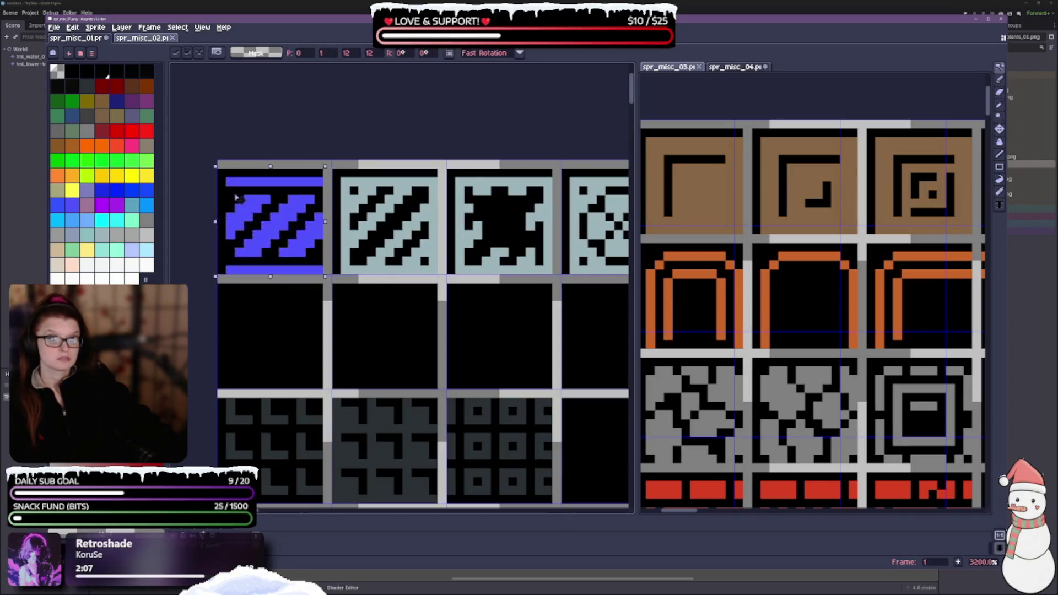
key(w)
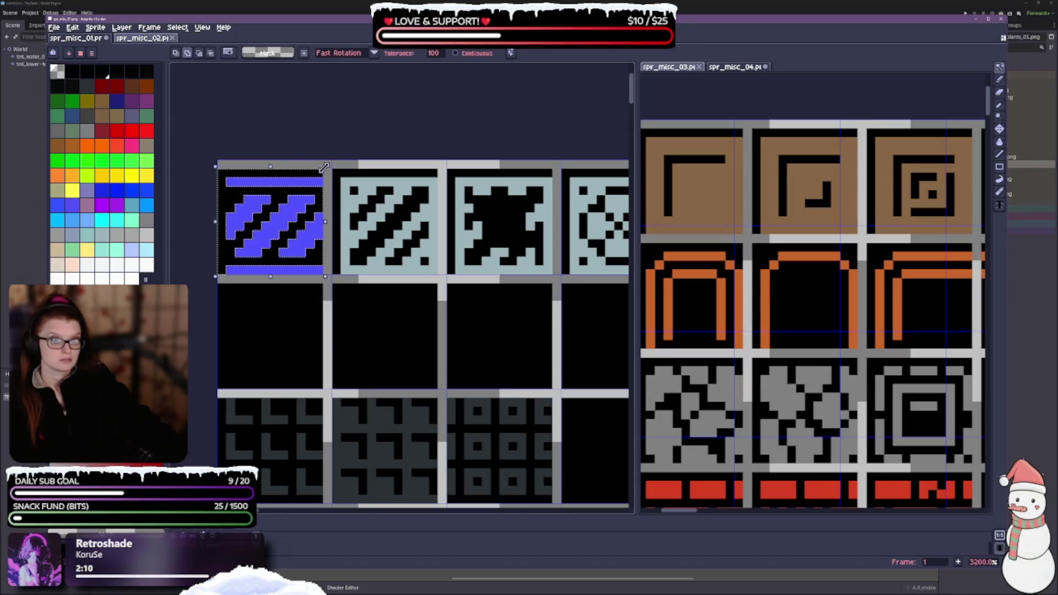
drag(323, 168, 298, 193)
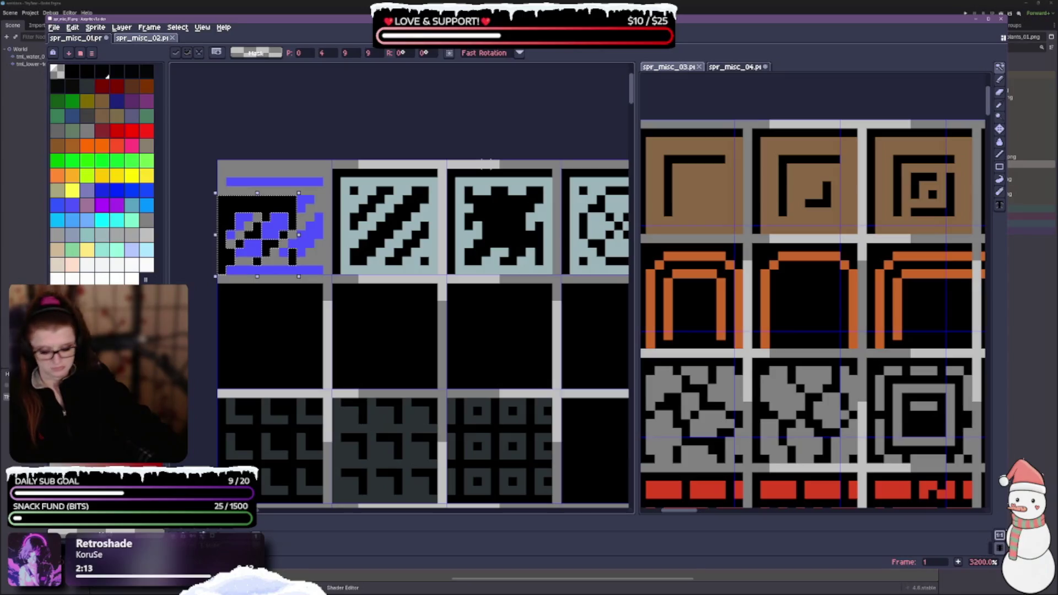
key(Escape)
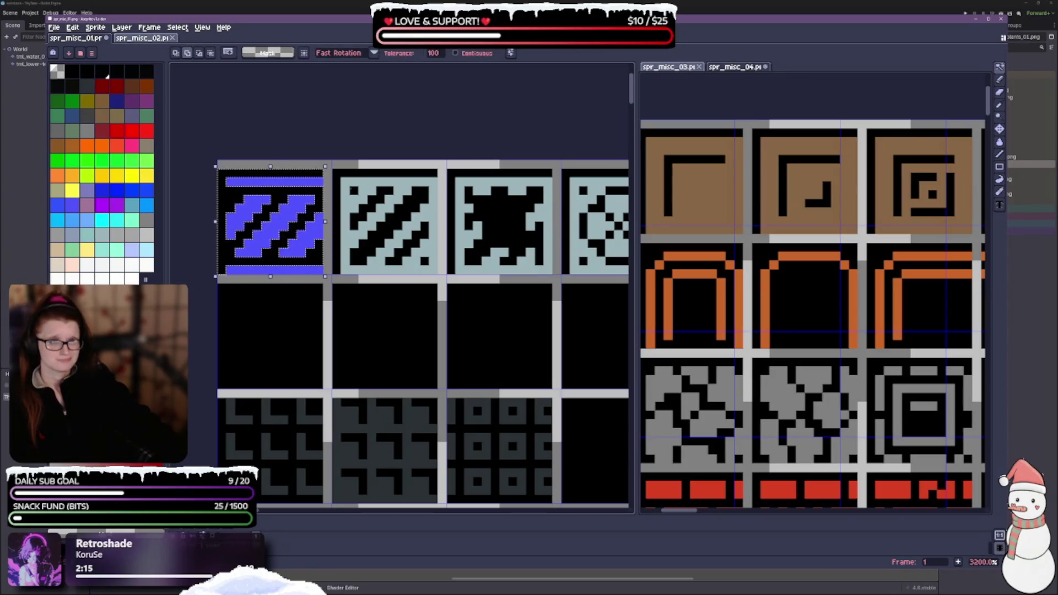
key(ctrl+z)
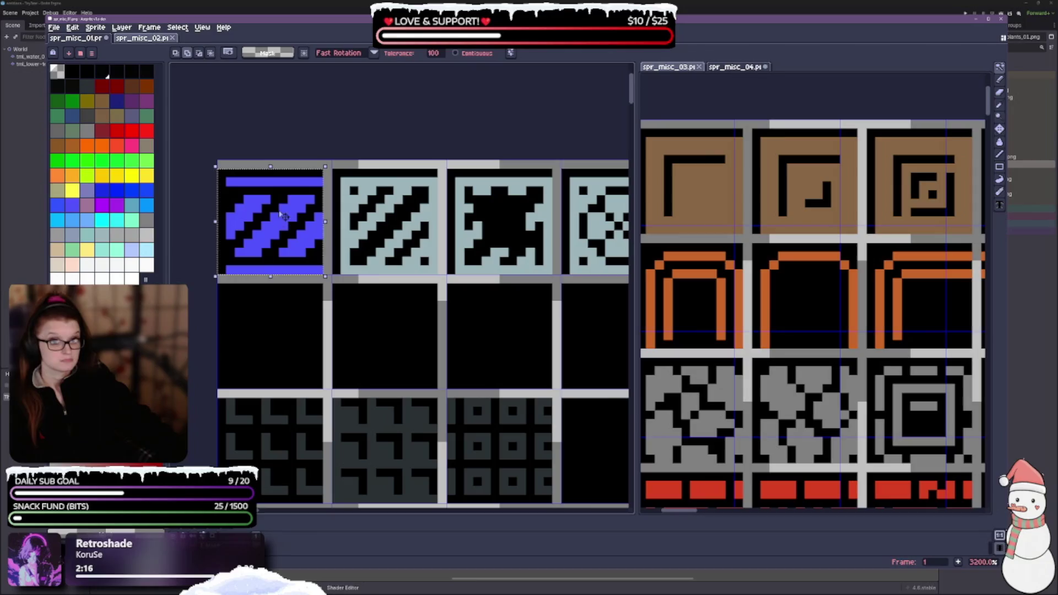
scroll(350, 287, down, 1)
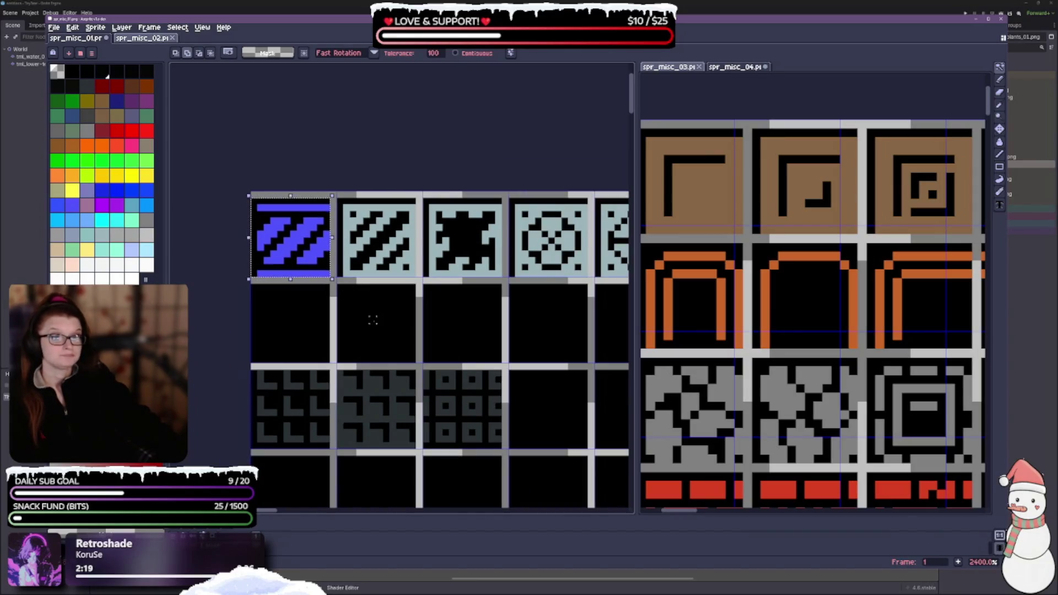
scroll(373, 321, down, 1)
scroll(373, 320, down, 1)
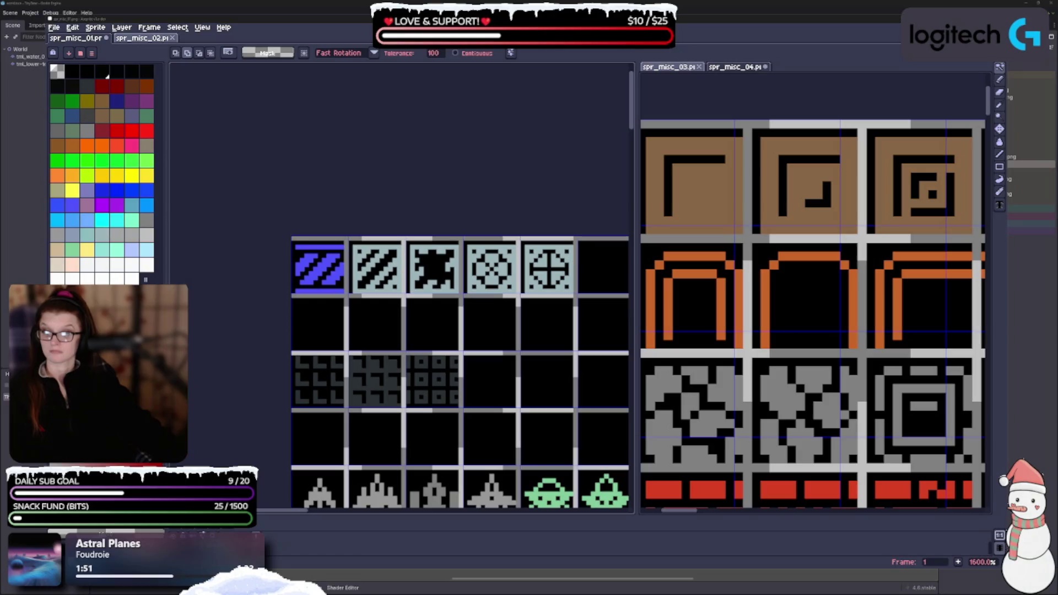
Switch to the Everything file search window showing image asset thumbnails
key(alt+Tab)
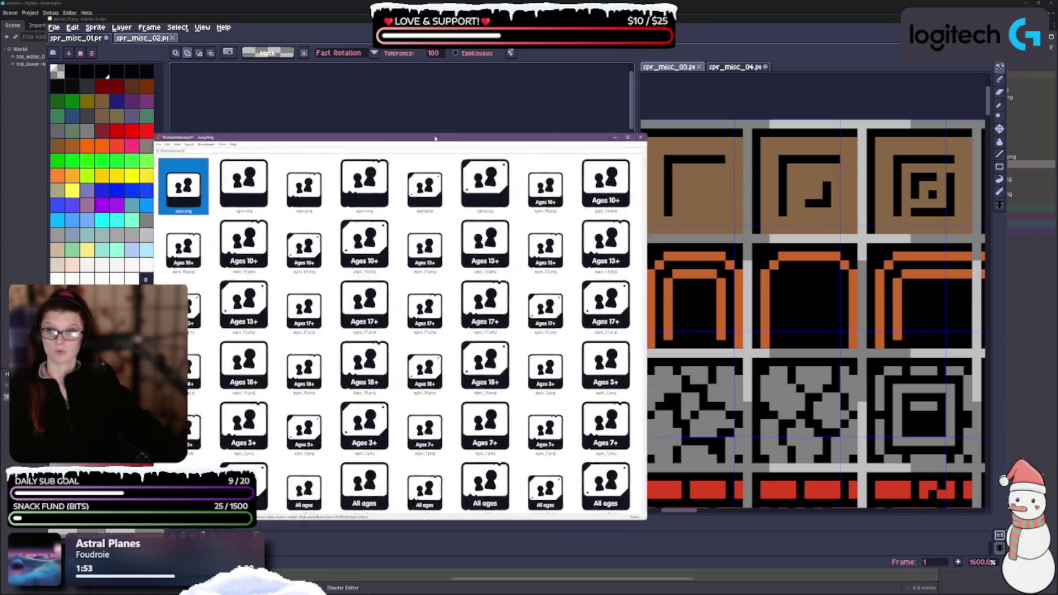
scroll(367, 350, down, 3)
scroll(460, 284, down, 3)
scroll(461, 283, down, 3)
scroll(433, 321, down, 3)
scroll(421, 367, down, 3)
scroll(421, 368, down, 3)
scroll(420, 367, down, 3)
scroll(421, 367, down, 3)
scroll(421, 367, down, 3)
scroll(421, 367, down, 3)
scroll(426, 343, down, 3)
scroll(430, 321, down, 3)
scroll(429, 322, down, 3)
scroll(428, 319, down, 3)
scroll(427, 317, down, 3)
scroll(427, 315, down, 3)
scroll(427, 317, down, 3)
scroll(422, 327, down, 3)
scroll(417, 332, down, 3)
scroll(412, 331, down, 3)
scroll(405, 329, down, 3)
scroll(397, 327, down, 3)
scroll(397, 328, down, 3)
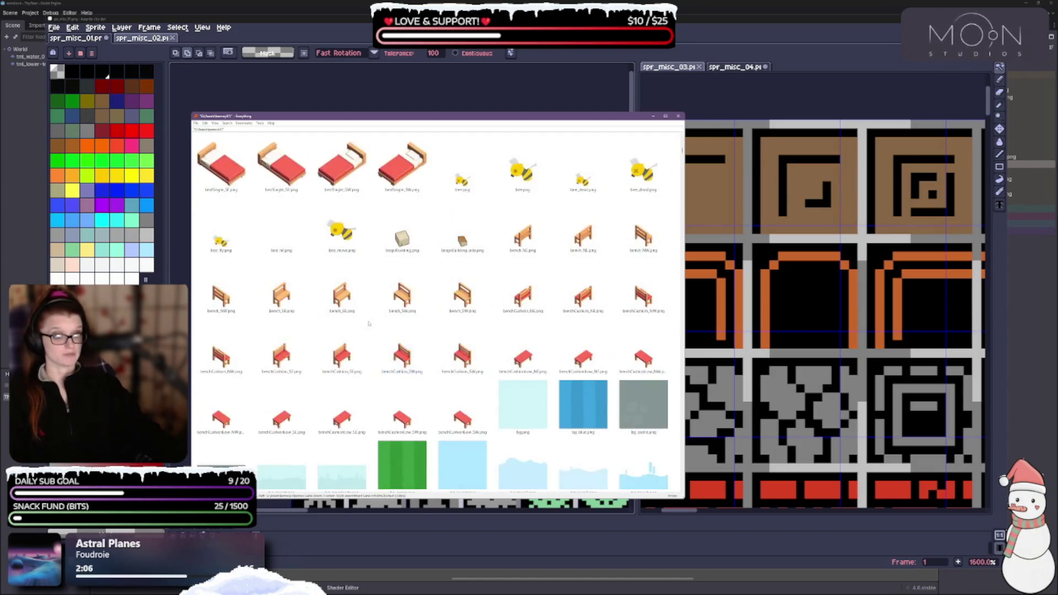
scroll(409, 339, down, 3)
scroll(430, 356, down, 3)
scroll(426, 356, down, 3)
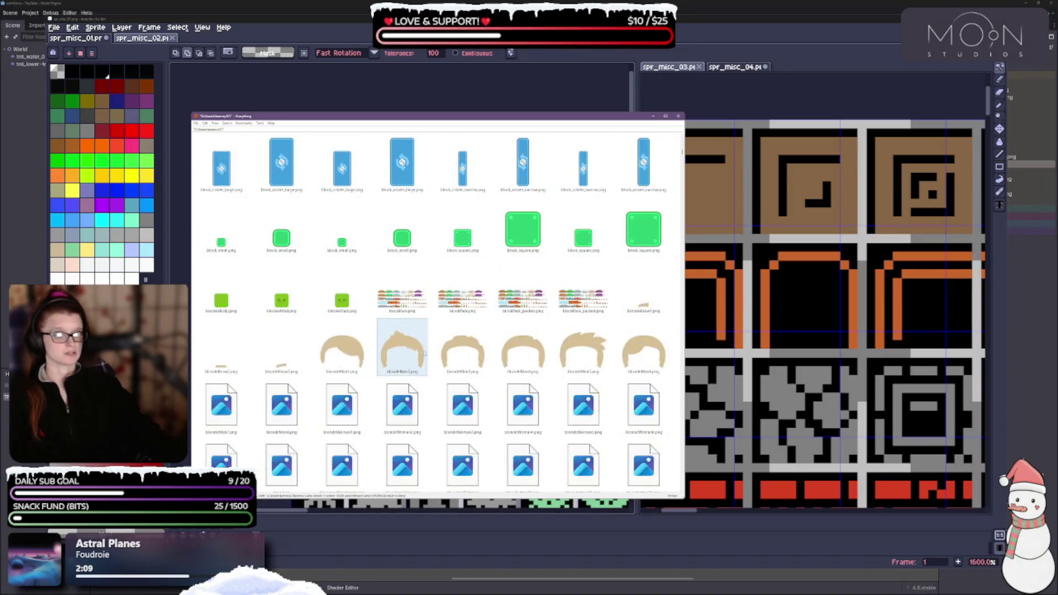
scroll(414, 356, down, 3)
scroll(401, 351, up, 3)
scroll(401, 352, down, 3)
scroll(402, 355, down, 3)
scroll(402, 372, down, 1)
scroll(403, 372, down, 3)
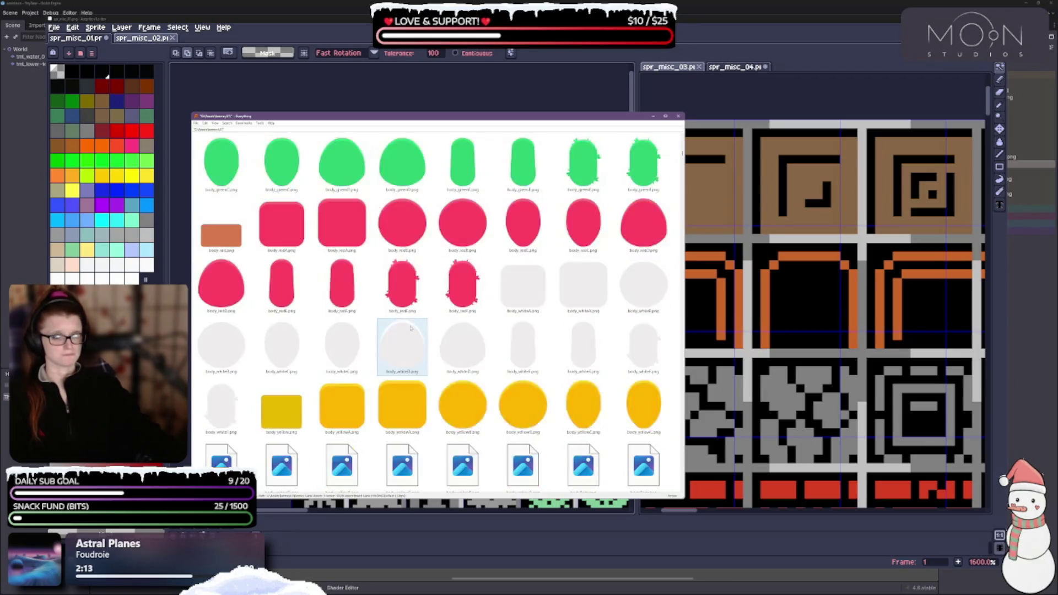
scroll(402, 365, down, 3)
scroll(401, 352, down, 3)
scroll(399, 337, down, 3)
scroll(398, 336, down, 3)
scroll(388, 347, down, 3)
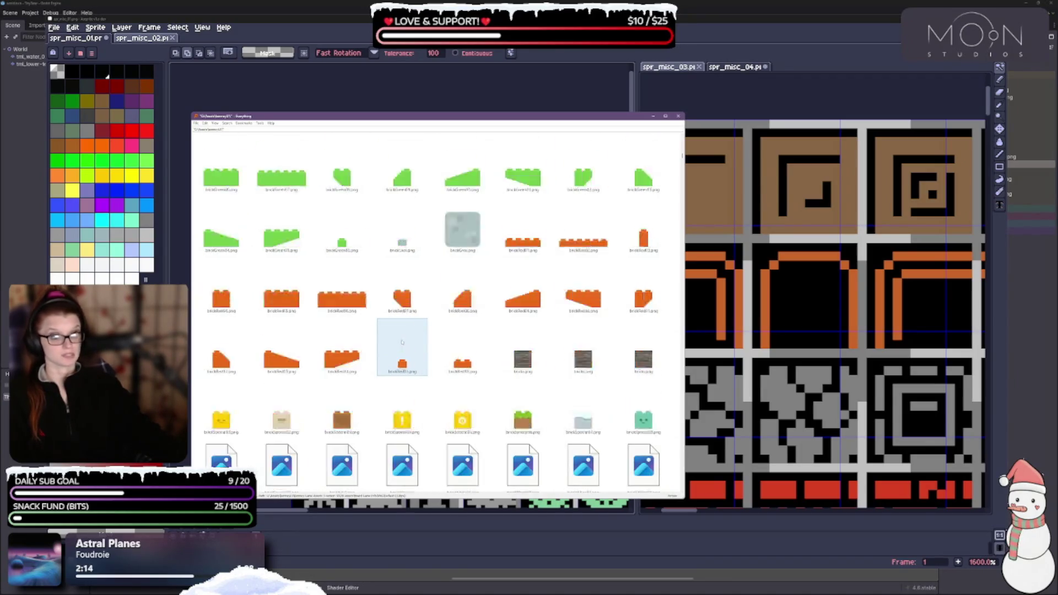
scroll(375, 364, down, 3)
scroll(365, 375, up, 3)
scroll(364, 376, down, 3)
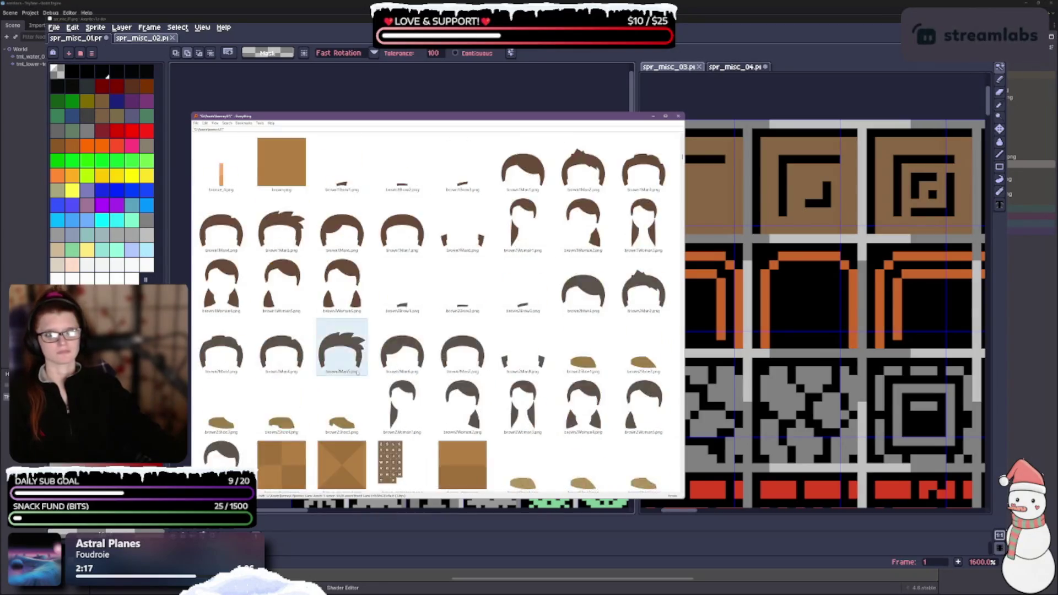
scroll(356, 356, down, 3)
scroll(430, 351, down, 3)
scroll(471, 347, down, 3)
scroll(471, 347, down, 3)
scroll(490, 340, down, 3)
scroll(507, 332, down, 3)
scroll(525, 325, down, 3)
scroll(541, 318, down, 3)
scroll(526, 323, down, 3)
scroll(512, 327, down, 3)
scroll(496, 332, down, 3)
scroll(482, 337, down, 3)
scroll(489, 336, down, 3)
scroll(497, 335, down, 3)
scroll(504, 334, down, 3)
scroll(503, 334, down, 3)
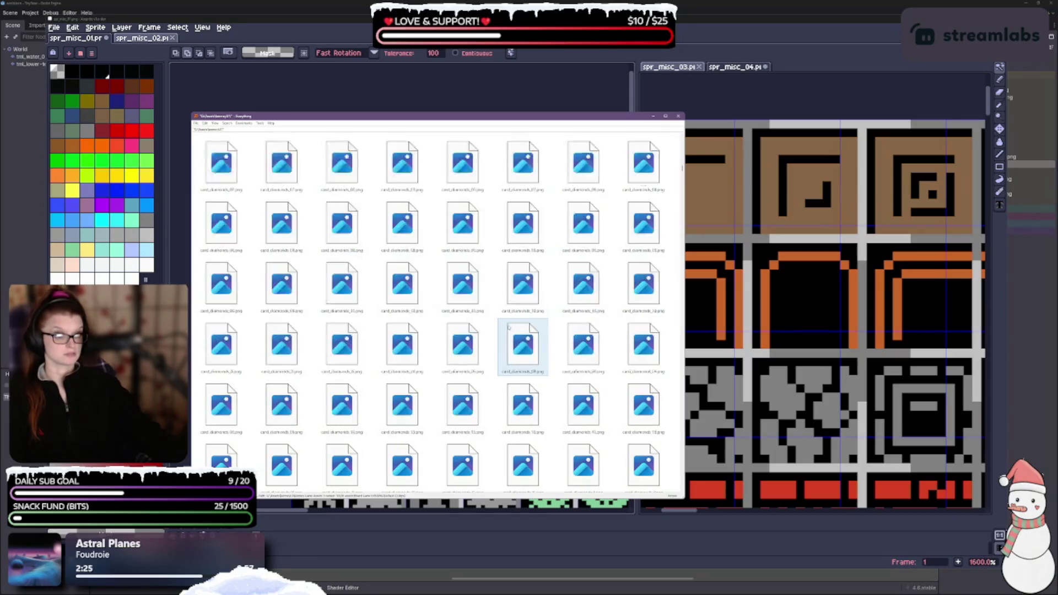
scroll(495, 336, down, 3)
scroll(489, 339, down, 3)
scroll(482, 342, down, 3)
scroll(482, 342, down, 3)
scroll(483, 323, down, 3)
scroll(485, 297, down, 3)
scroll(486, 268, up, 5)
scroll(487, 268, down, 3)
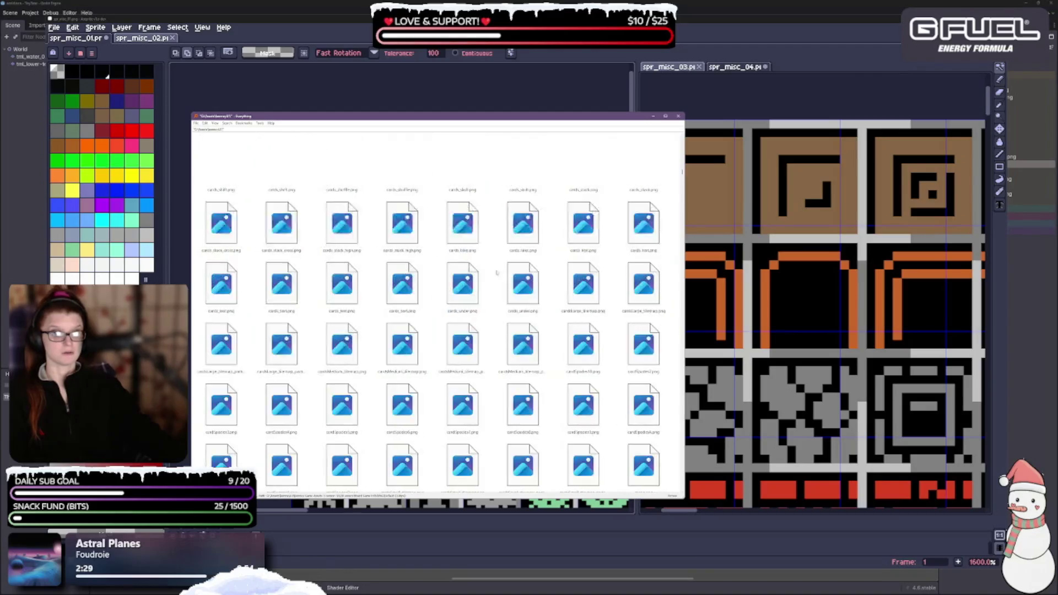
scroll(497, 277, down, 3)
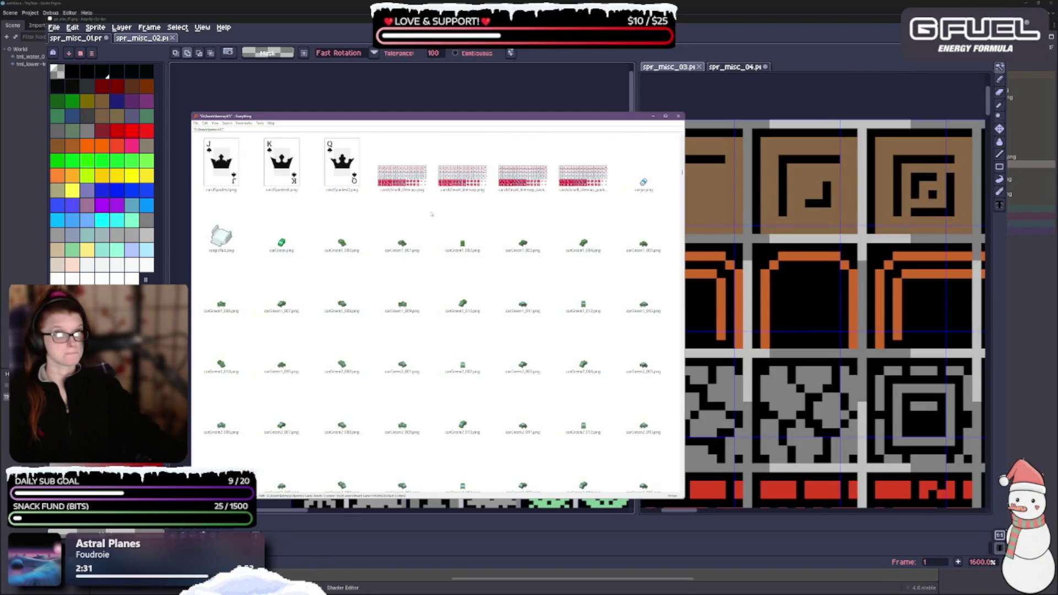
scroll(431, 214, down, 3)
scroll(460, 225, down, 3)
scroll(522, 279, down, 2)
scroll(521, 278, down, 2)
scroll(522, 278, down, 3)
scroll(498, 277, down, 3)
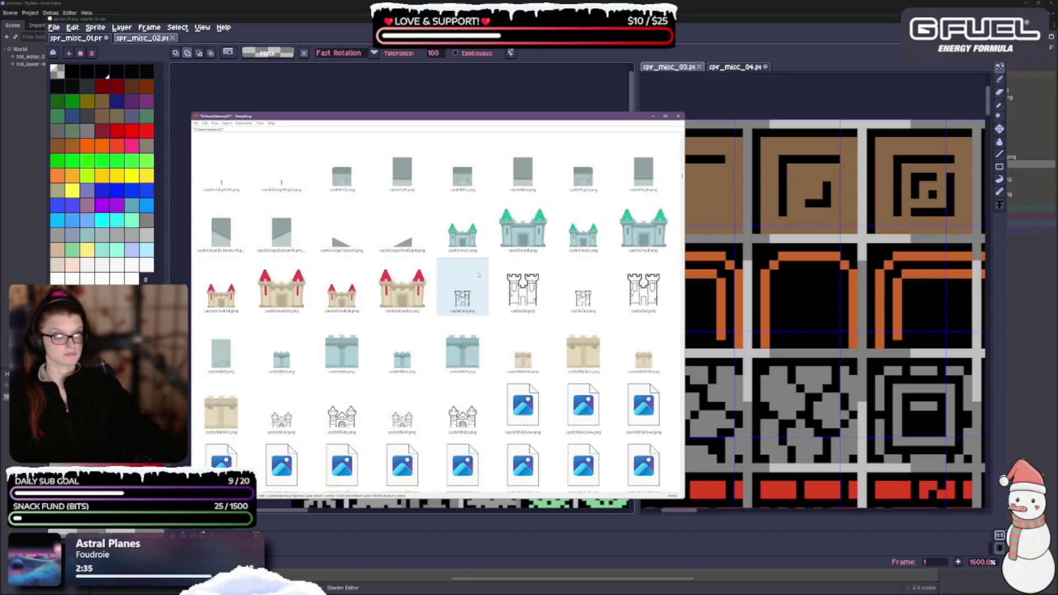
scroll(496, 285, down, 3)
scroll(492, 298, down, 3)
scroll(485, 315, down, 3)
scroll(487, 314, down, 3)
scroll(487, 310, down, 3)
scroll(487, 305, down, 3)
scroll(487, 298, down, 3)
scroll(486, 297, down, 3)
scroll(479, 295, down, 3)
scroll(464, 290, down, 3)
scroll(429, 314, down, 3)
scroll(411, 239, up, 2)
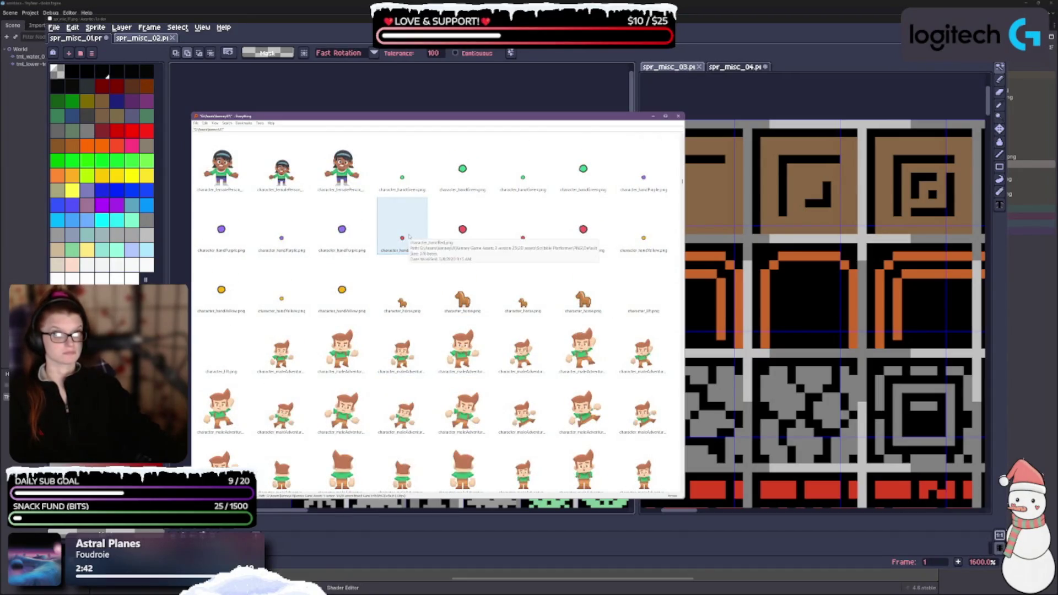
scroll(409, 239, down, 3)
scroll(410, 249, down, 2)
scroll(411, 261, down, 2)
scroll(413, 275, down, 2)
scroll(405, 289, down, 3)
scroll(405, 289, down, 3)
scroll(405, 289, down, 3)
scroll(441, 288, down, 3)
scroll(438, 287, down, 3)
scroll(439, 287, down, 3)
scroll(439, 288, down, 3)
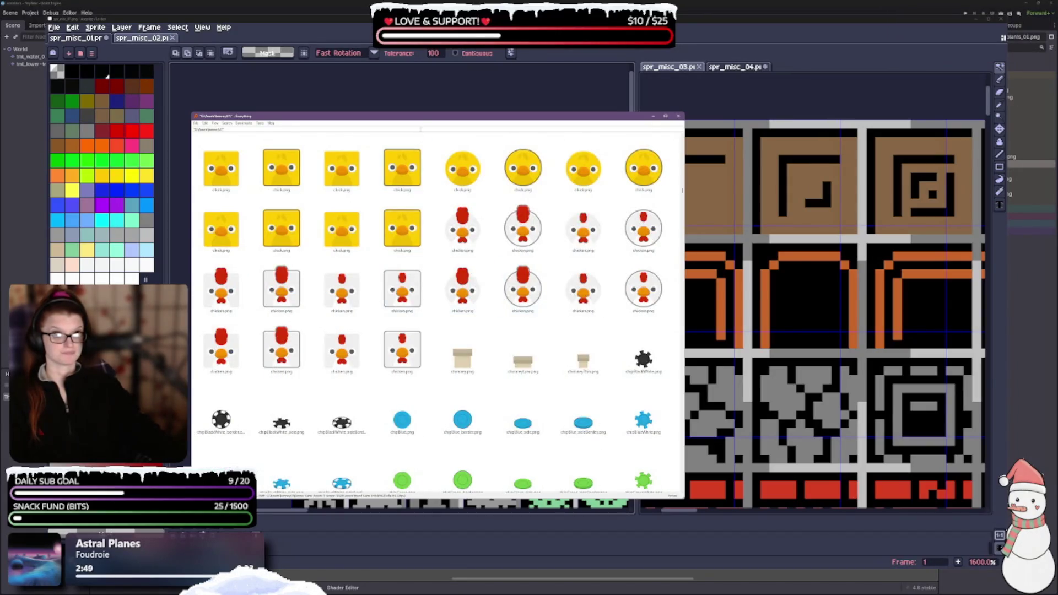
Stretch the Everything results window taller to see more thumbnails
mouse_move(420, 120)
mouse_down()
mouse_move(420, 167)
mouse_move(420, 14)
mouse_up()
scroll(438, 302, down, 5)
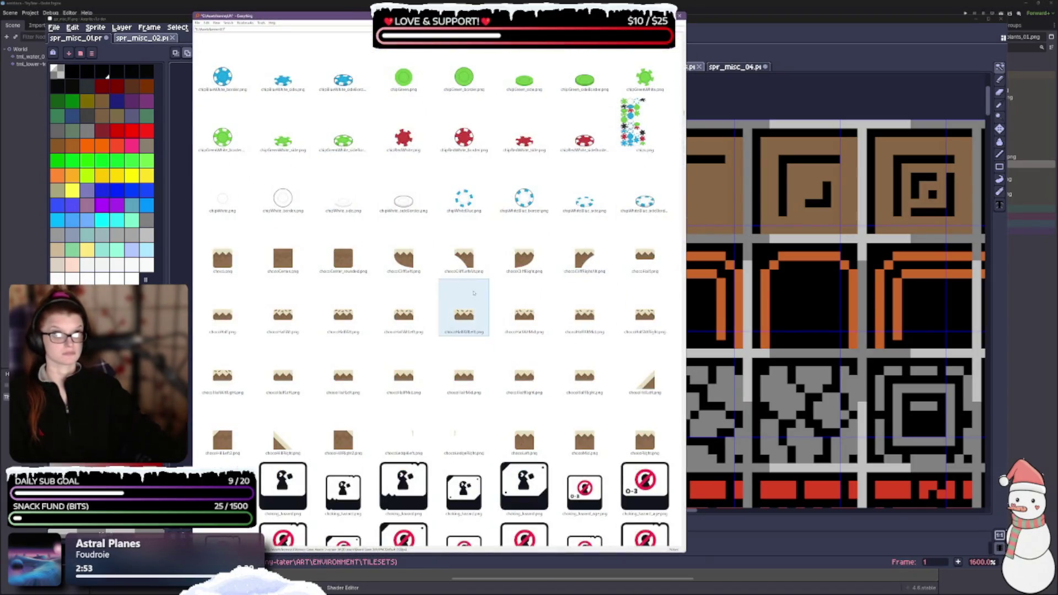
scroll(473, 293, down, 5)
scroll(474, 294, down, 5)
scroll(463, 356, down, 5)
scroll(442, 419, down, 5)
scroll(442, 419, down, 5)
scroll(442, 419, up, 5)
scroll(413, 422, down, 2)
scroll(432, 420, down, 5)
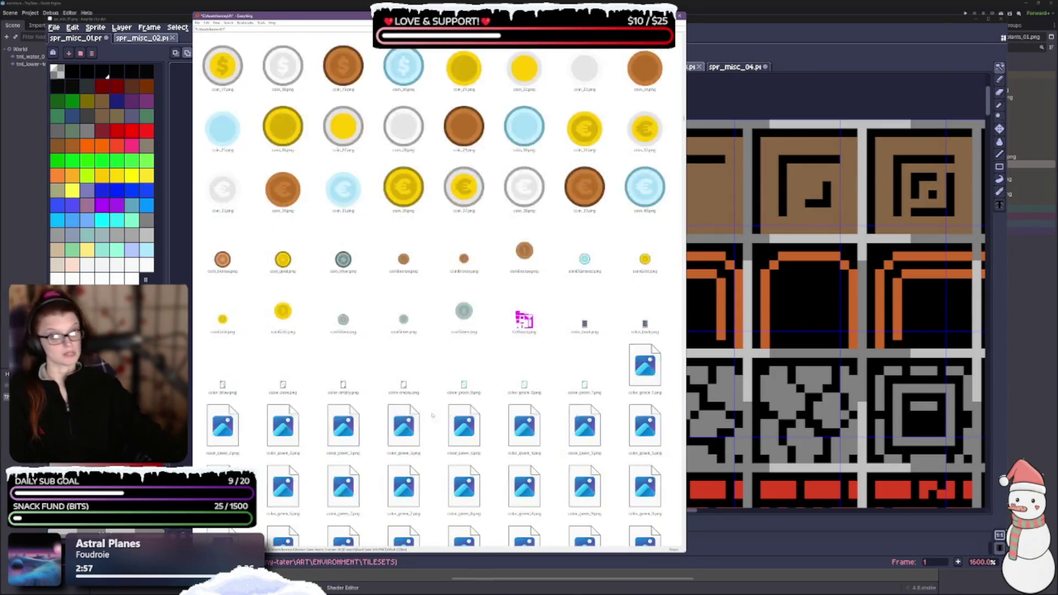
scroll(432, 420, down, 5)
scroll(413, 423, down, 5)
scroll(405, 388, down, 5)
scroll(384, 373, down, 5)
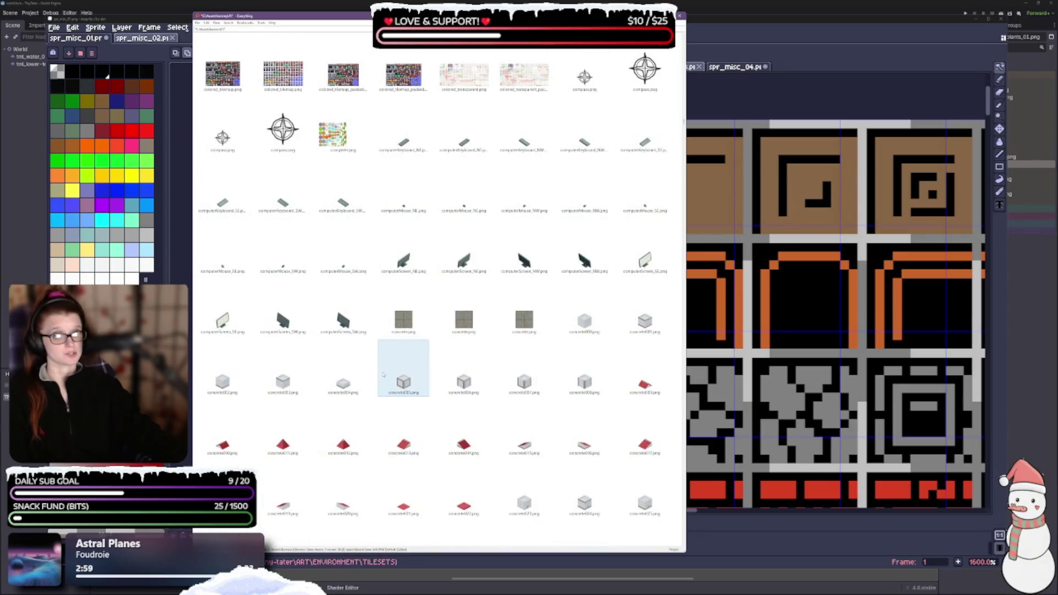
scroll(380, 370, up, 4)
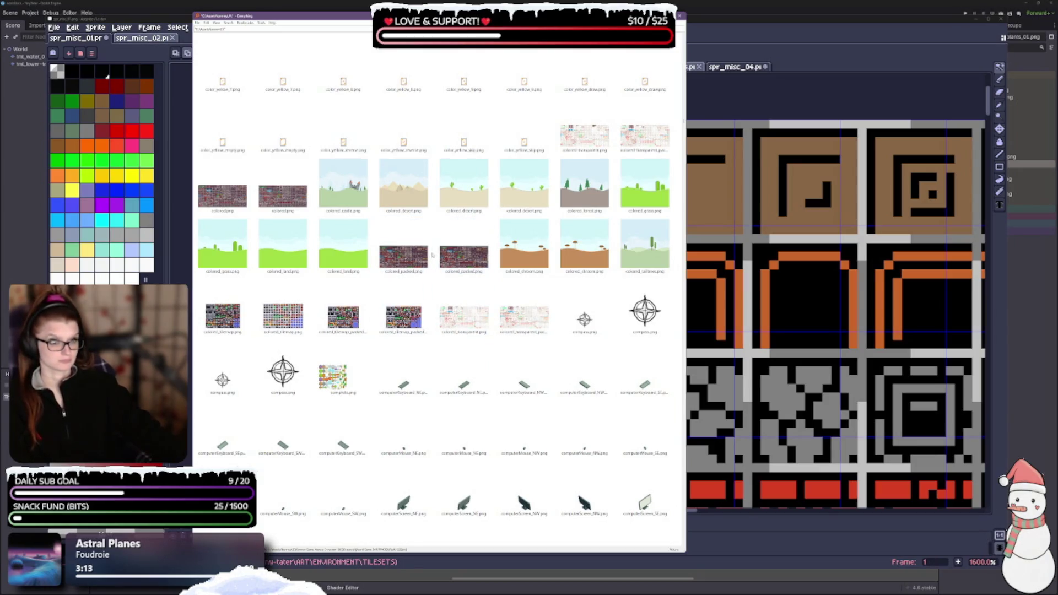
scroll(438, 286, down, 3)
scroll(463, 303, down, 5)
scroll(402, 306, down, 5)
scroll(402, 356, down, 5)
scroll(402, 356, down, 5)
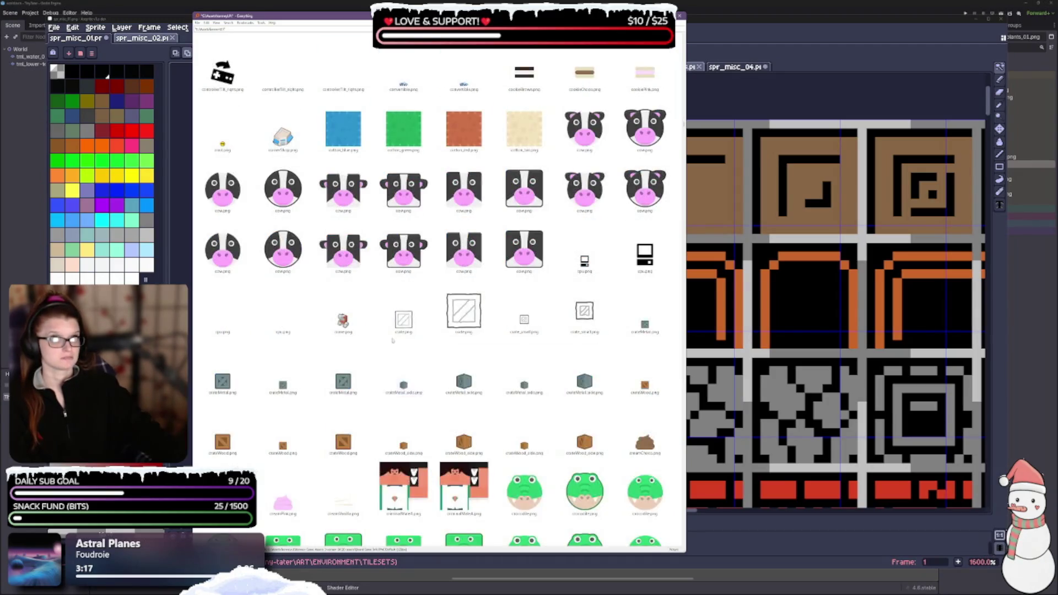
scroll(402, 355, down, 5)
scroll(401, 355, down, 5)
scroll(402, 356, down, 5)
scroll(389, 347, down, 5)
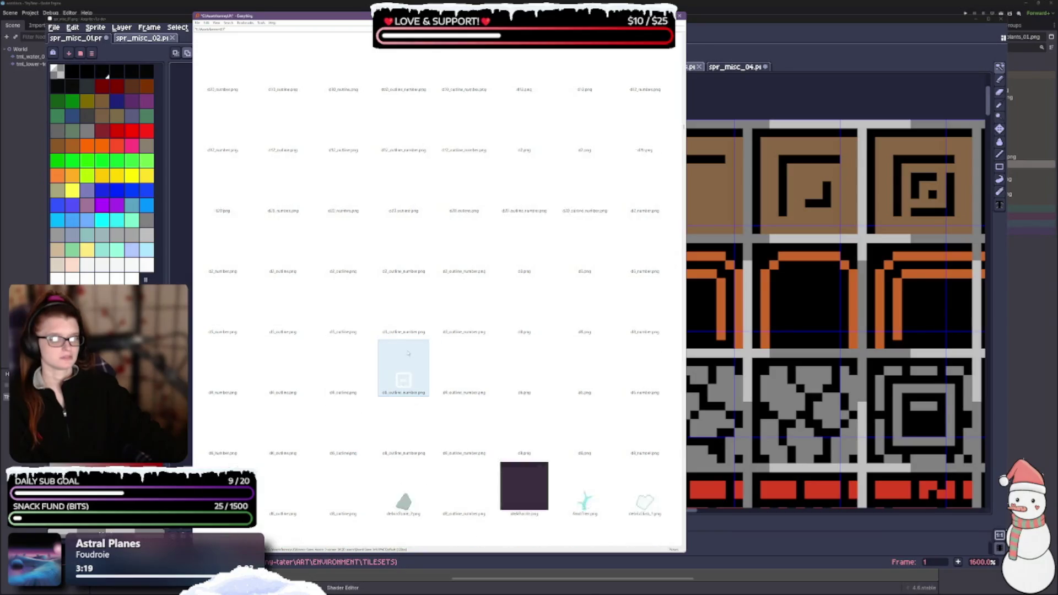
scroll(388, 347, down, 5)
scroll(388, 347, down, 5)
scroll(387, 347, down, 5)
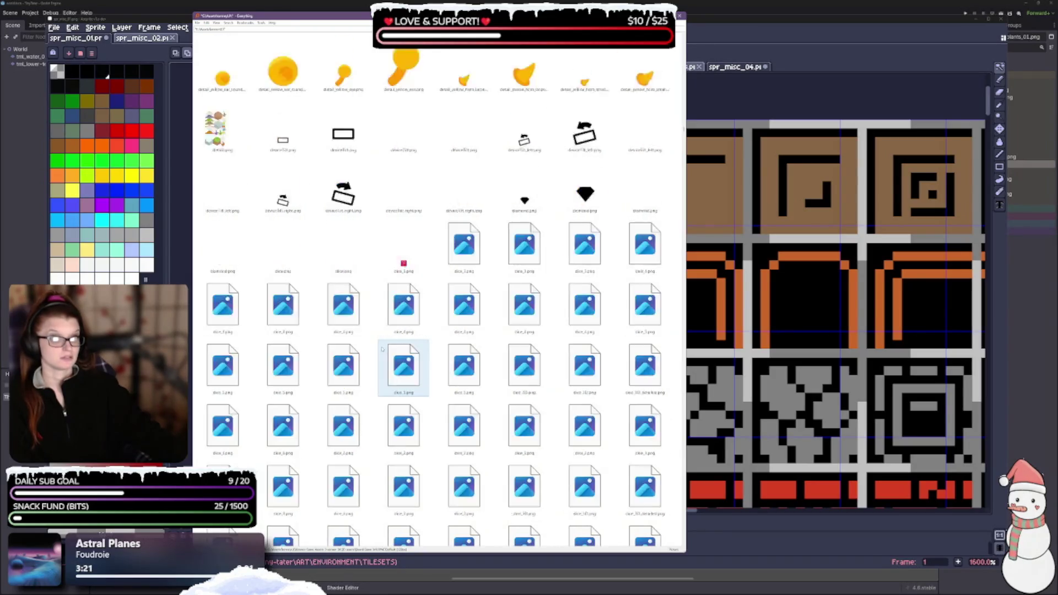
scroll(380, 349, down, 5)
scroll(376, 349, down, 5)
scroll(374, 350, down, 5)
scroll(374, 350, down, 5)
scroll(356, 359, down, 5)
scroll(343, 366, down, 5)
scroll(343, 365, down, 5)
scroll(343, 366, down, 5)
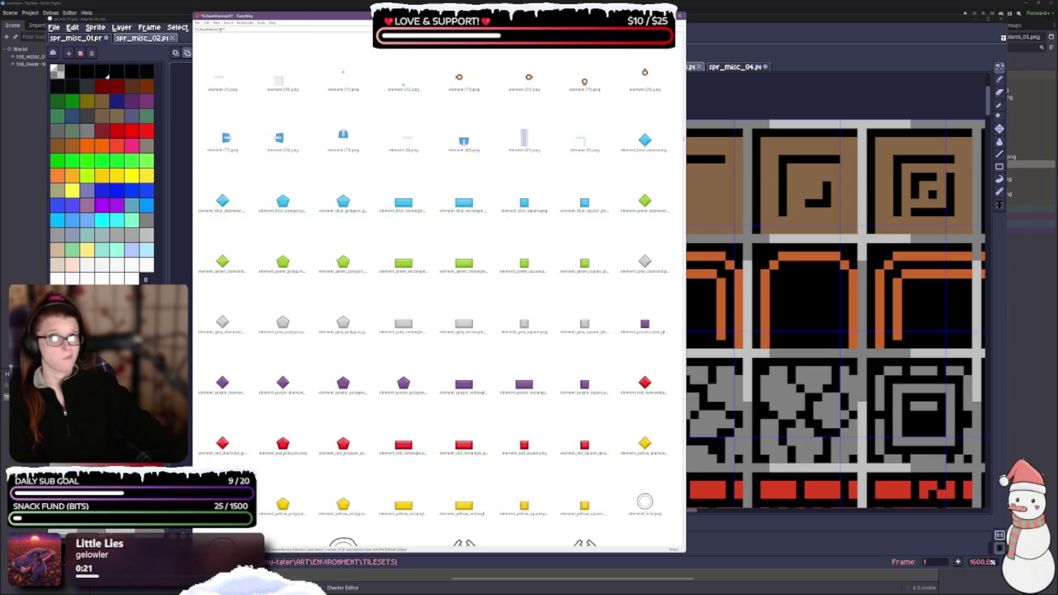
scroll(438, 290, up, 10)
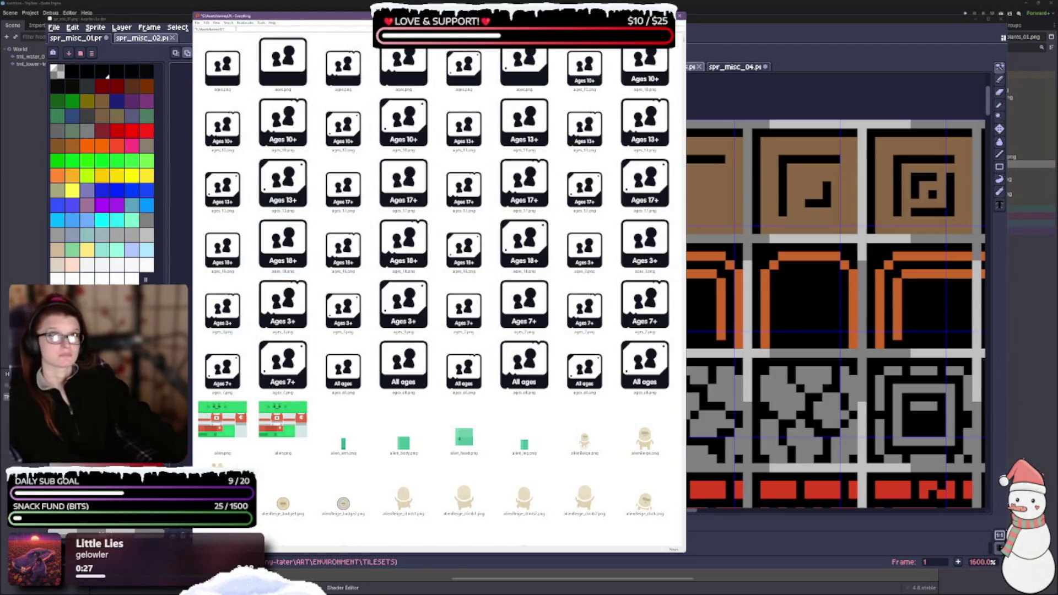
Bring up Everything's Search menu of result filters
click(228, 22)
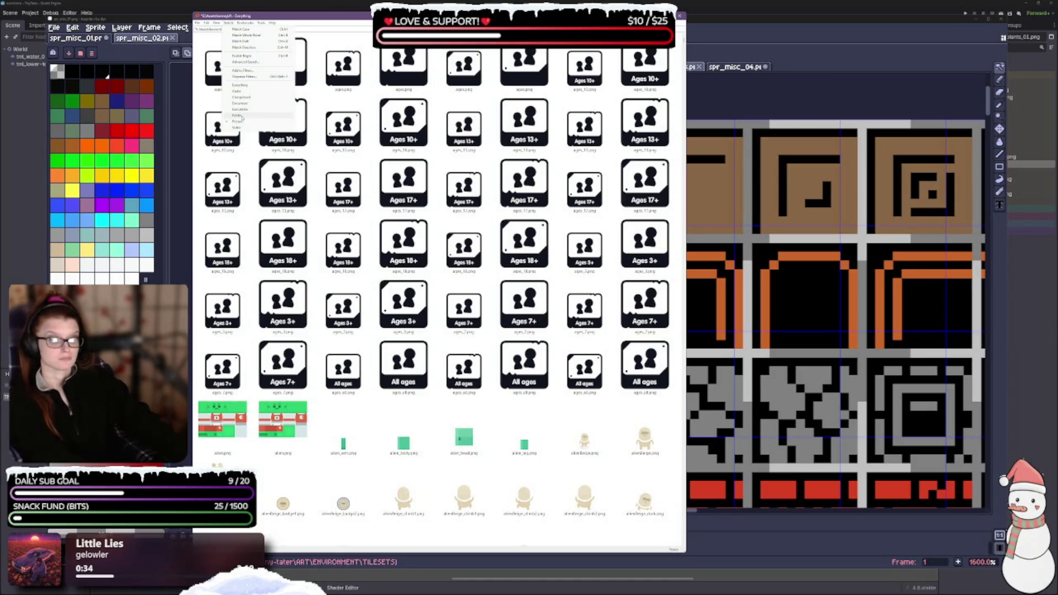
Restrict Everything's results to folders only
click(242, 118)
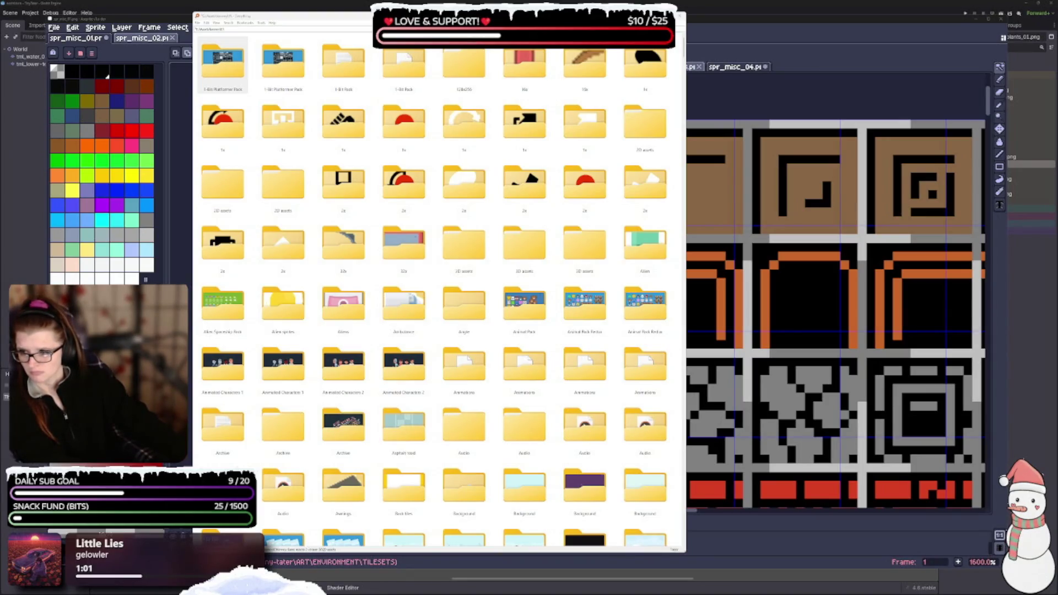
Select the 1-Bit Platformer Pack folder, then open the 1-Bit Pack folder
click(223, 64)
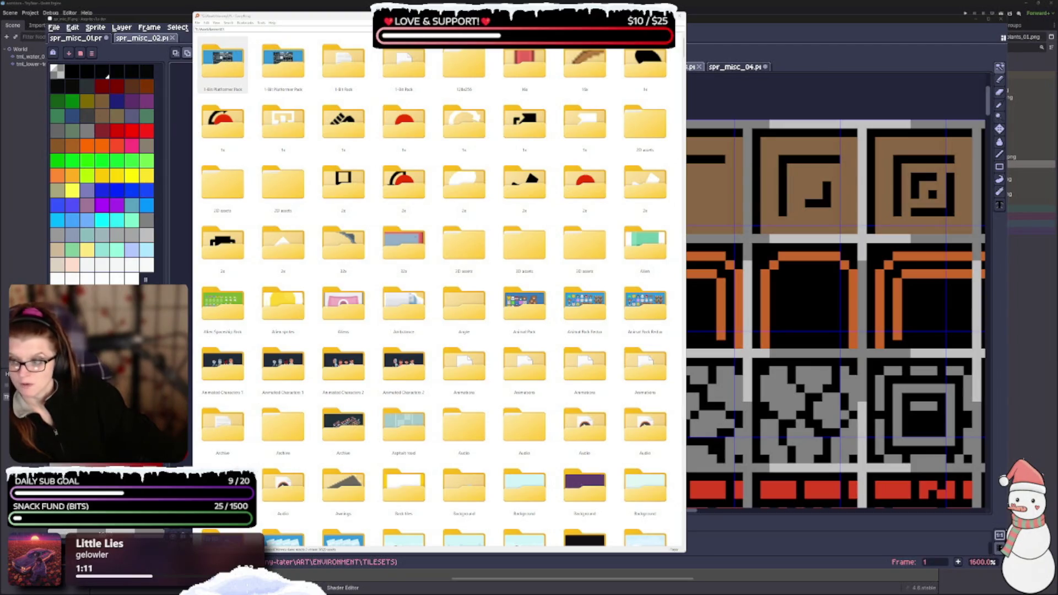
click(223, 66)
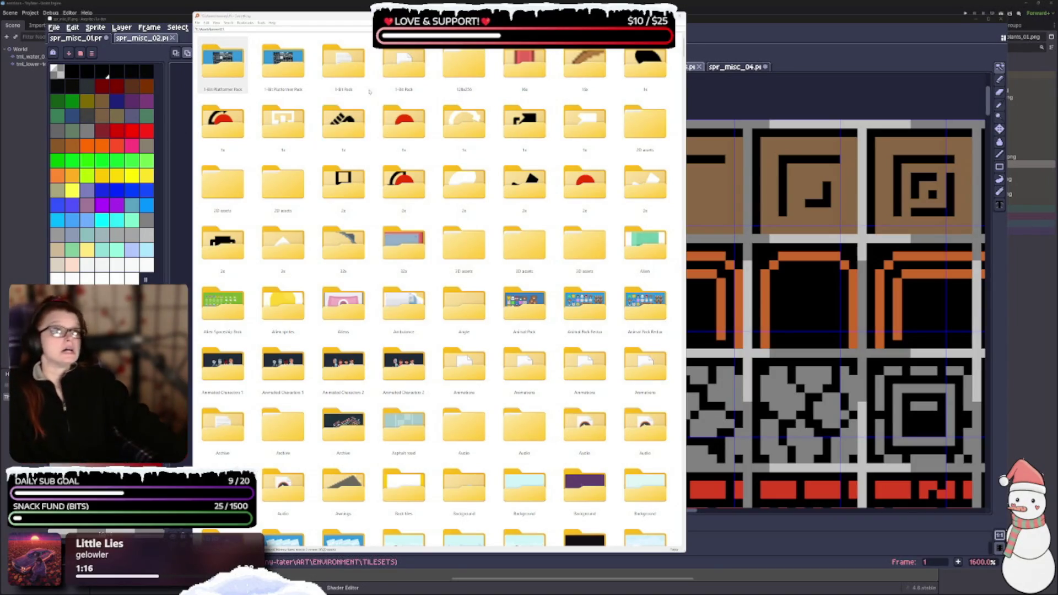
click(364, 83)
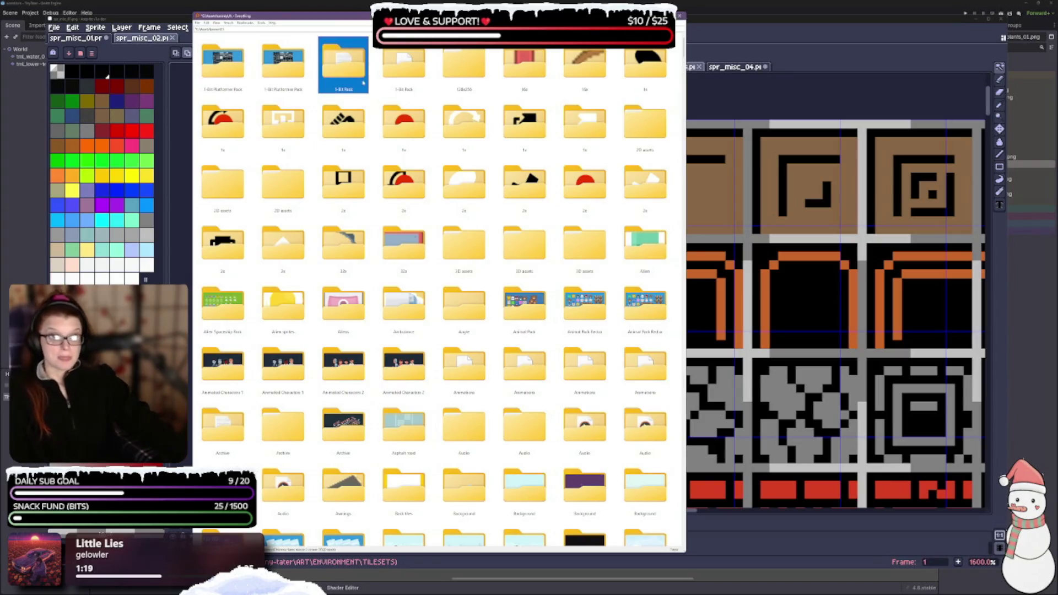
double_click(363, 81)
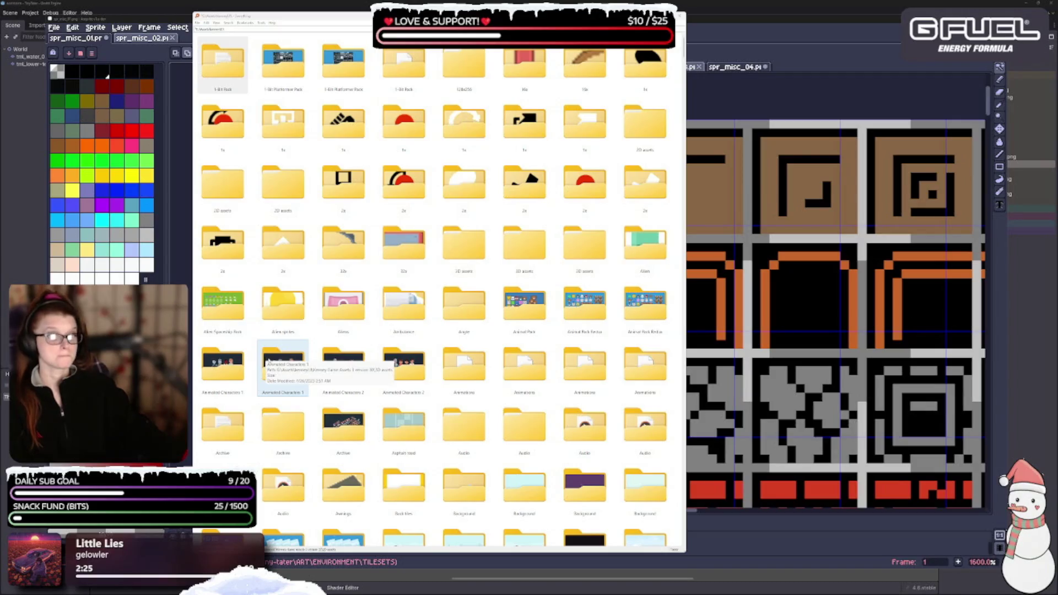
scroll(369, 439, down, 5)
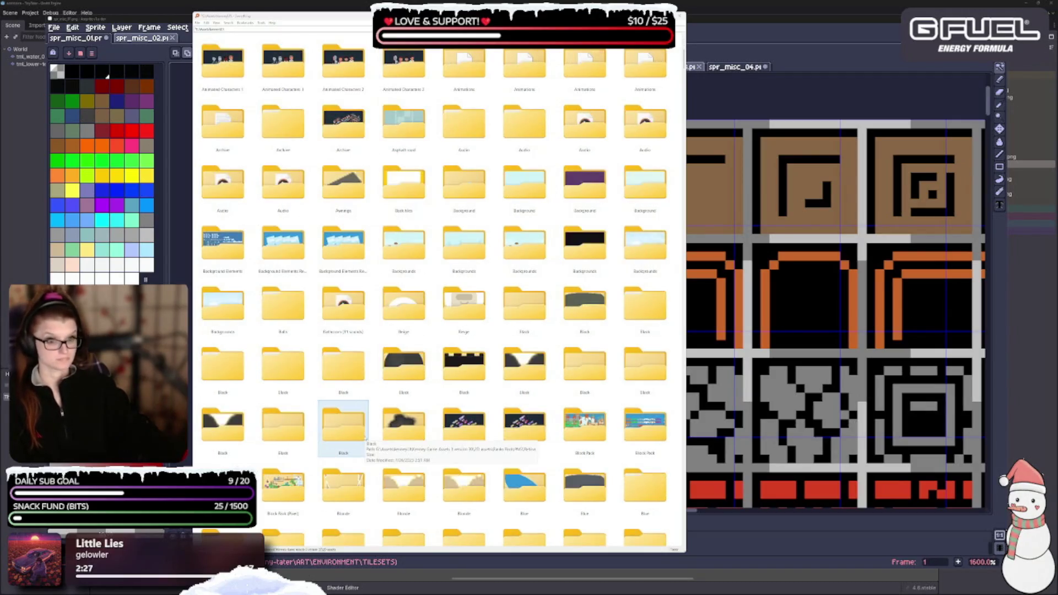
scroll(363, 435, down, 3)
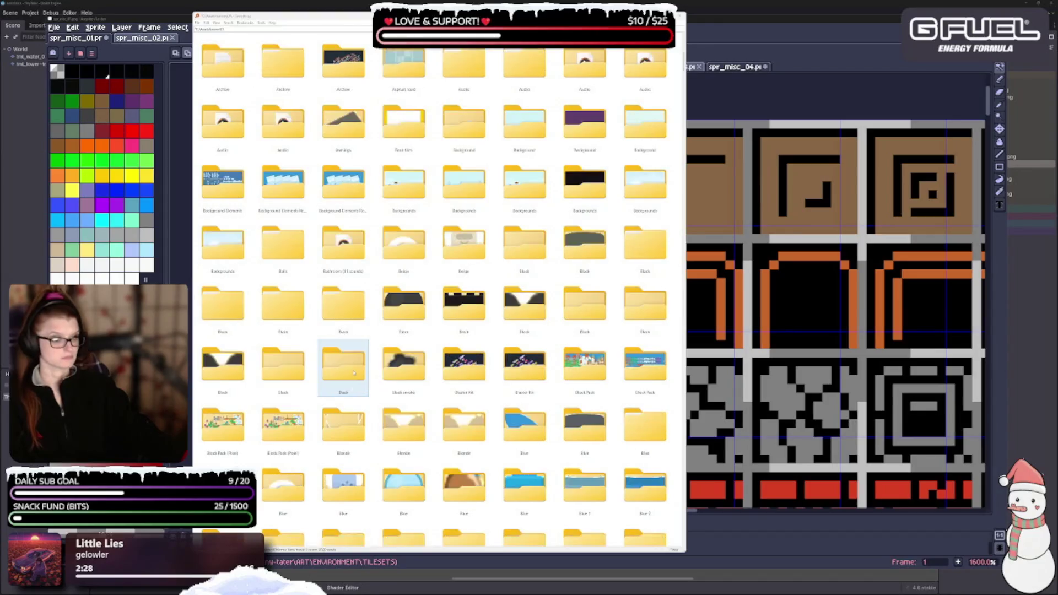
scroll(350, 389, down, 2)
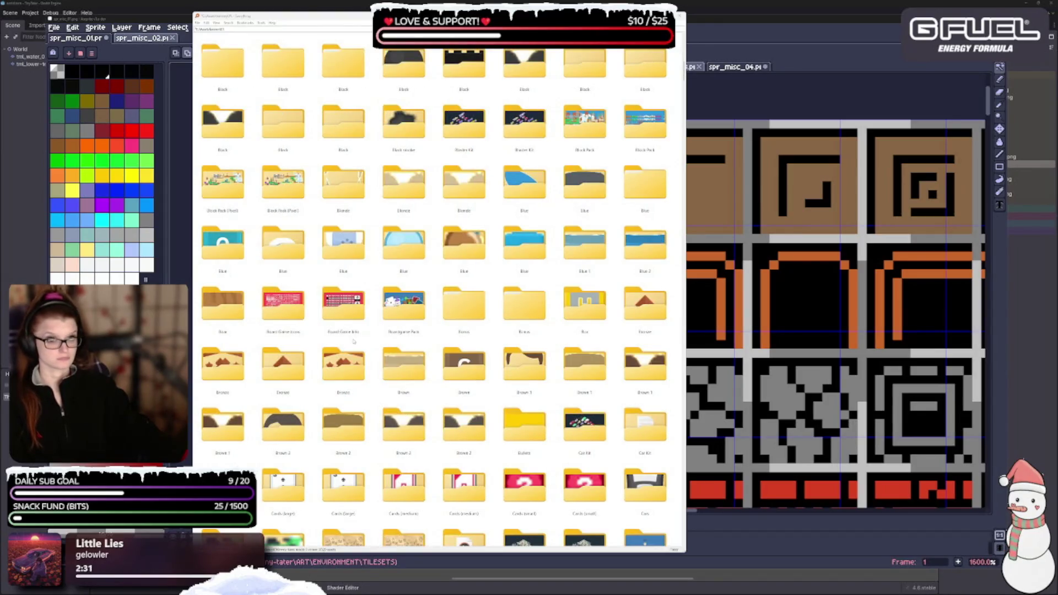
scroll(353, 341, down, 1)
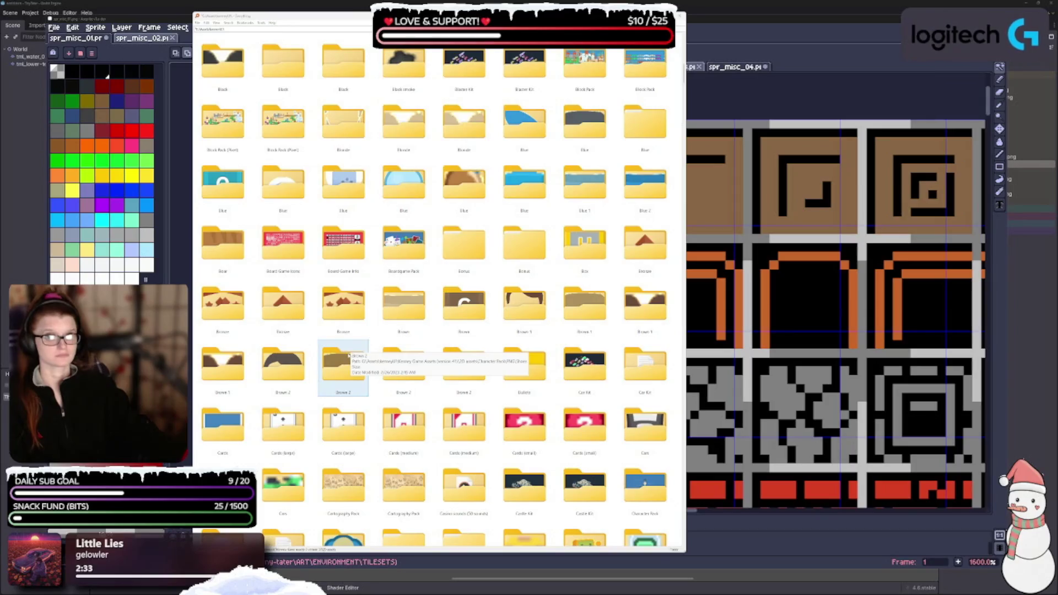
scroll(347, 358, down, 2)
scroll(347, 357, down, 2)
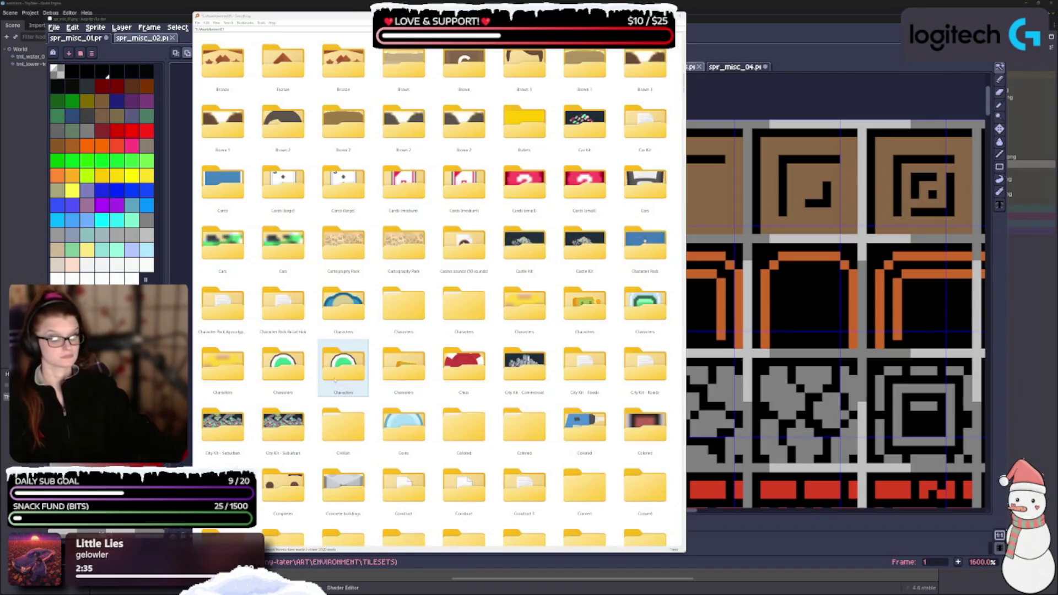
scroll(329, 398, down, 3)
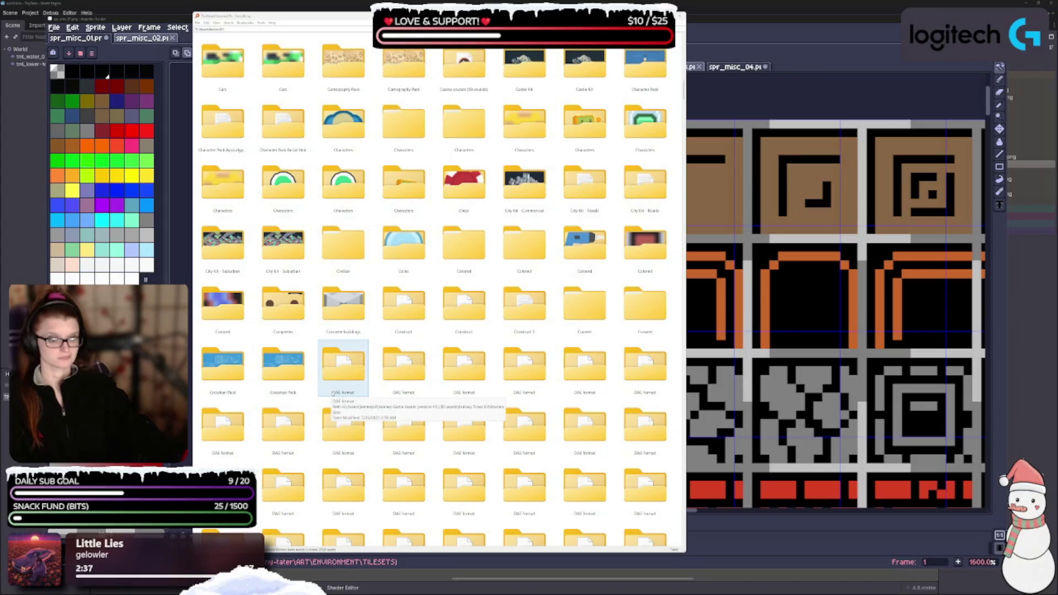
scroll(330, 393, down, 3)
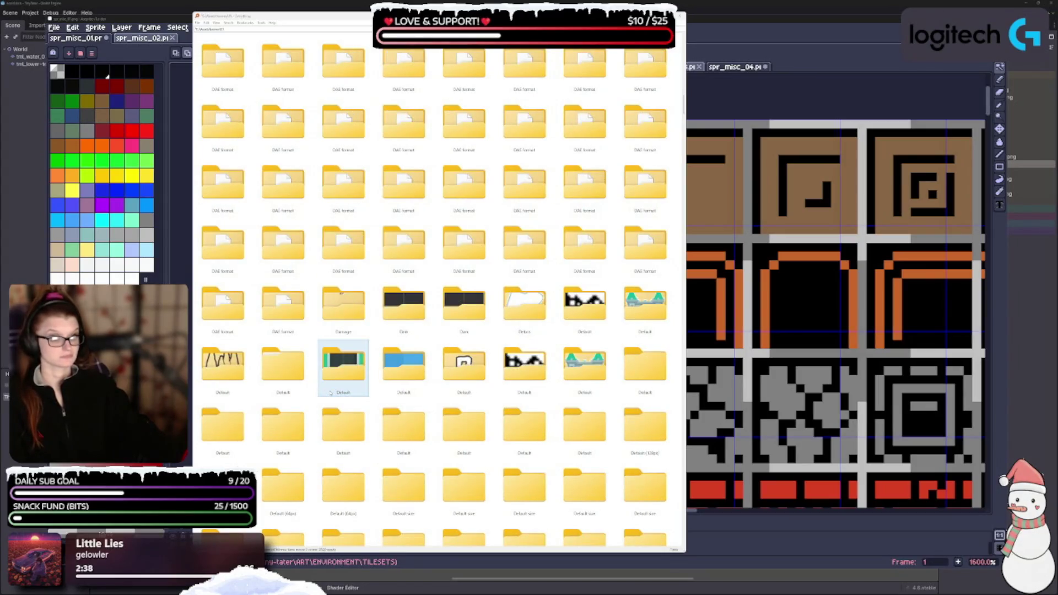
scroll(331, 389, down, 3)
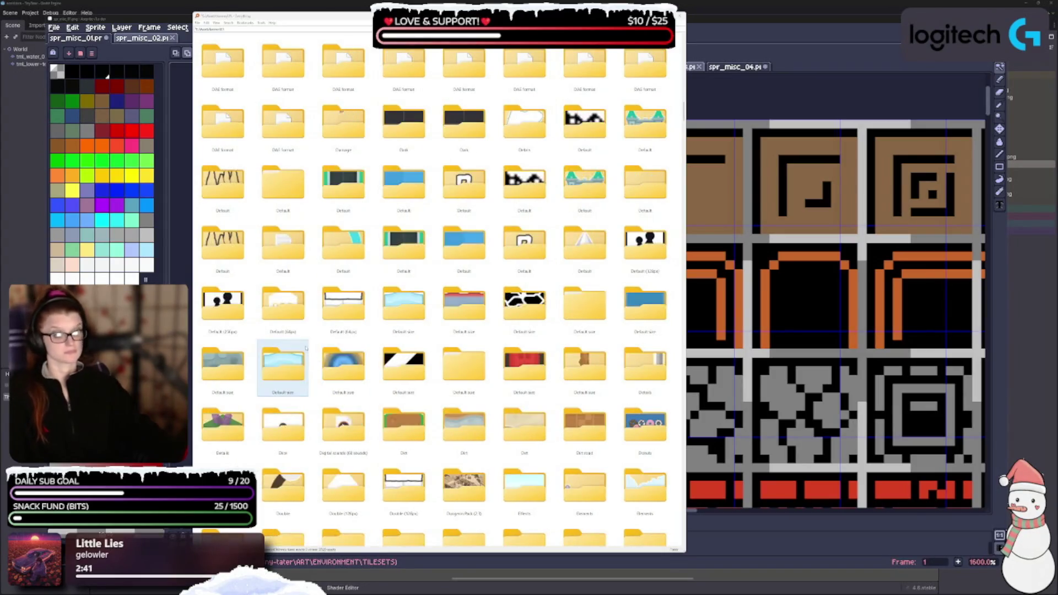
scroll(422, 372, down, 4)
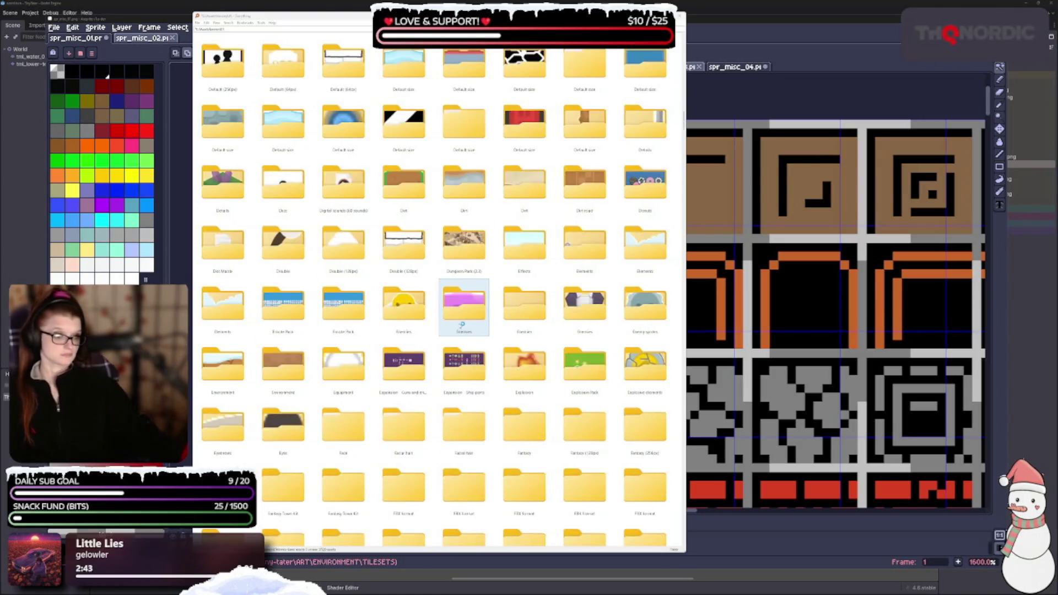
scroll(372, 347, down, 1)
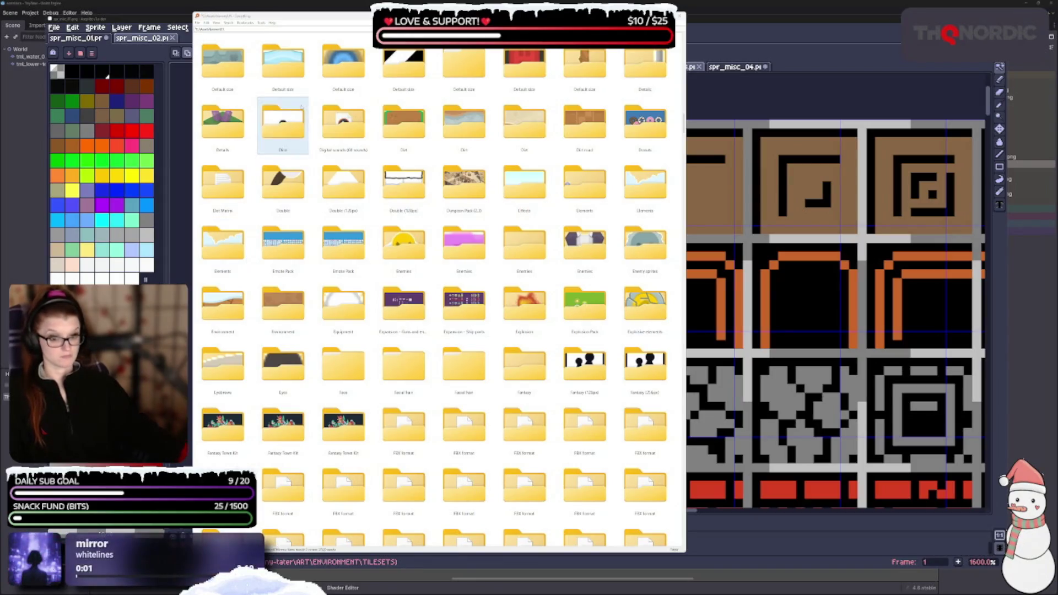
scroll(368, 353, down, 1)
scroll(389, 348, down, 2)
scroll(437, 400, down, 4)
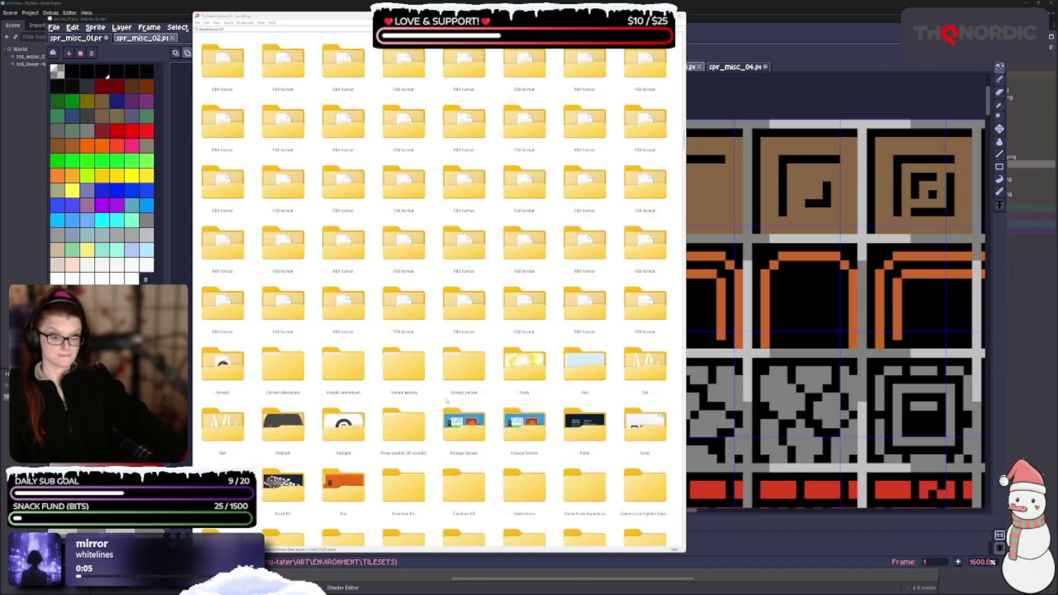
scroll(347, 384, down, 1)
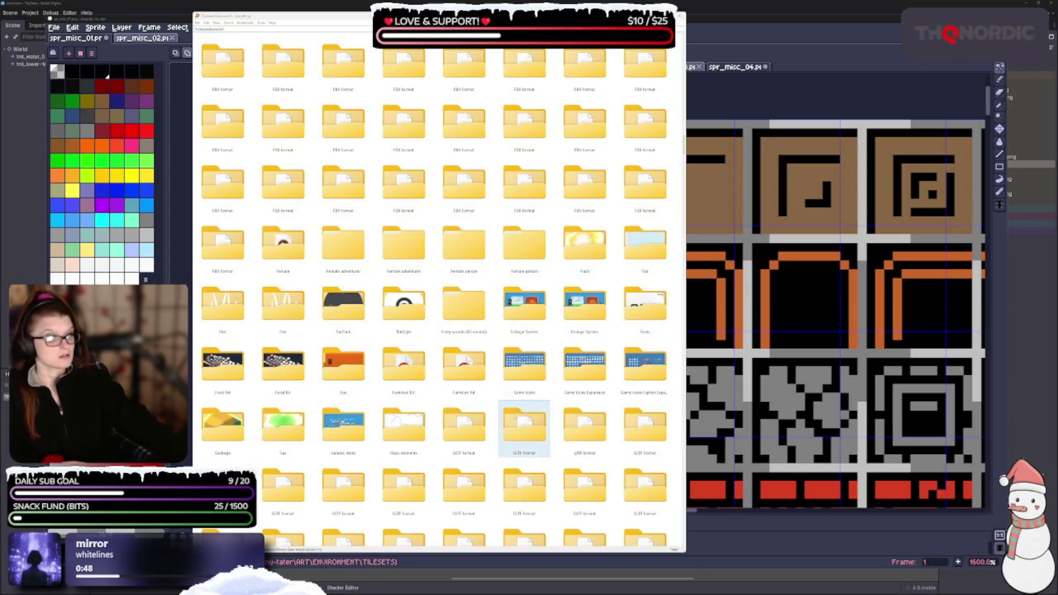
scroll(430, 364, down, 2)
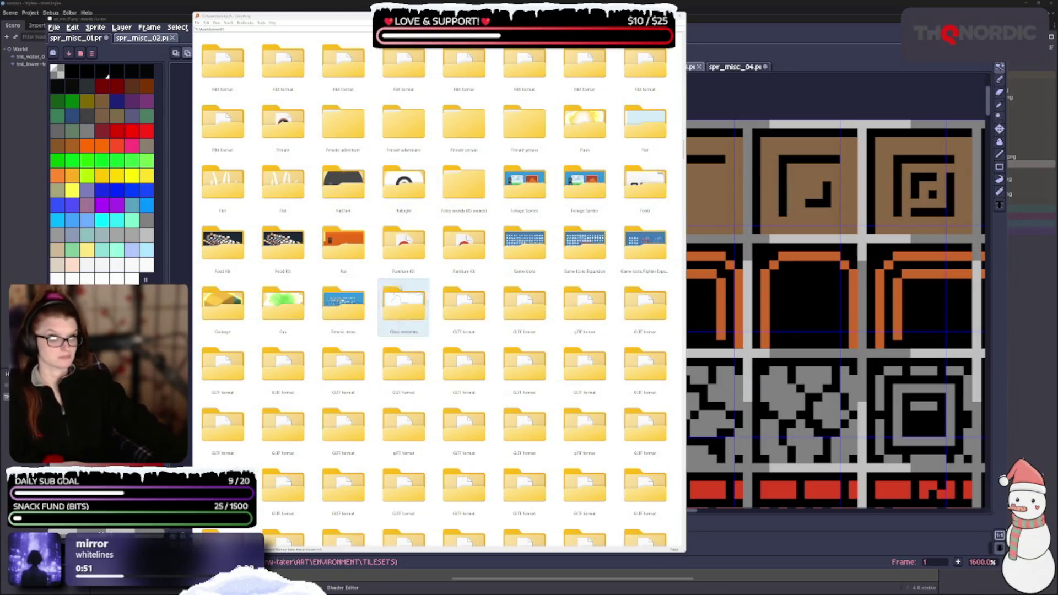
scroll(411, 337, down, 2)
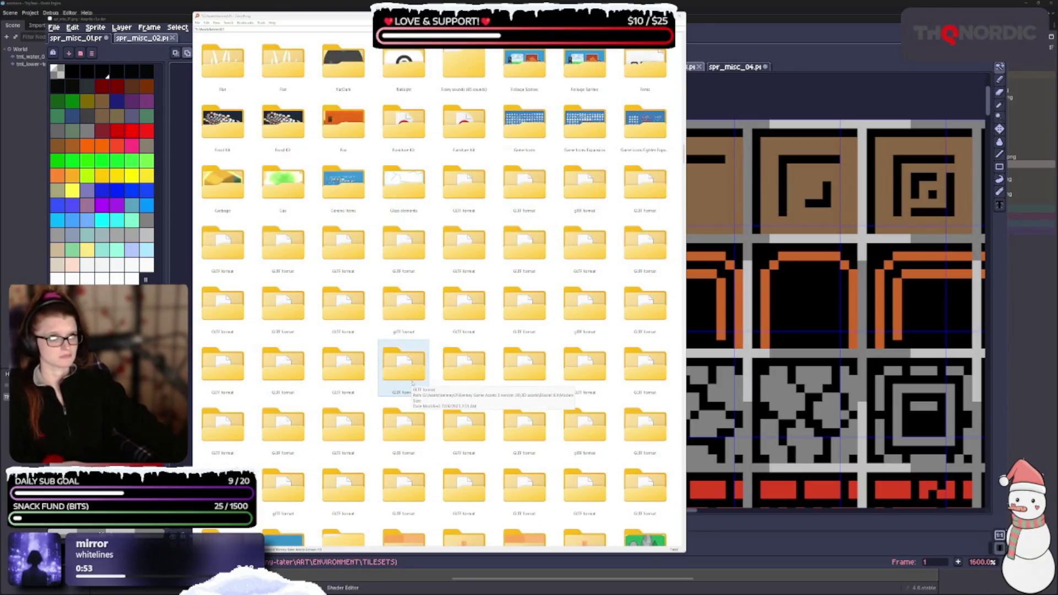
scroll(416, 382, down, 1)
scroll(414, 388, down, 6)
scroll(405, 401, down, 2)
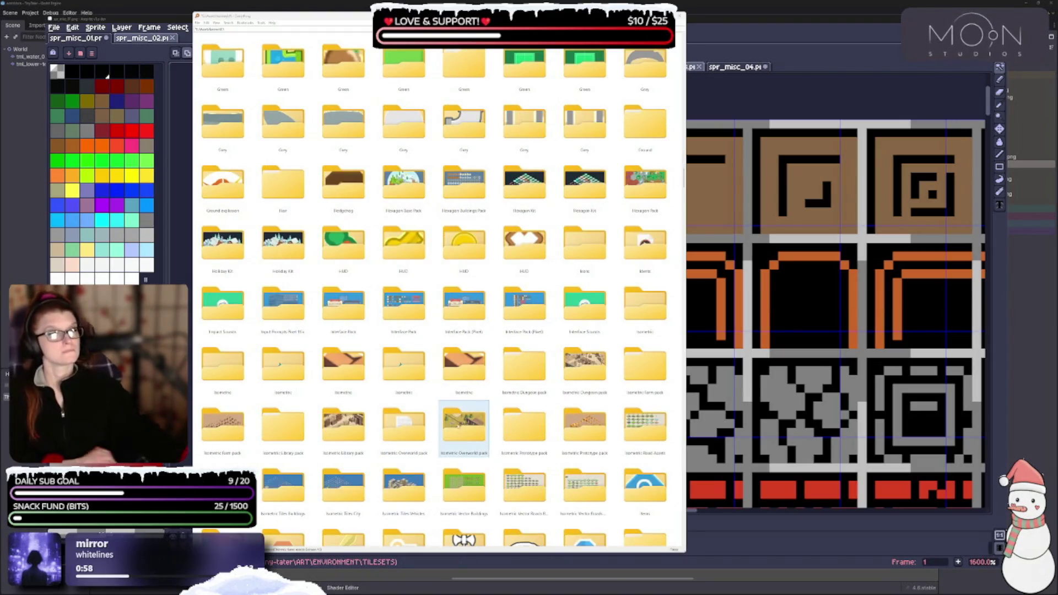
scroll(389, 248, down, 3)
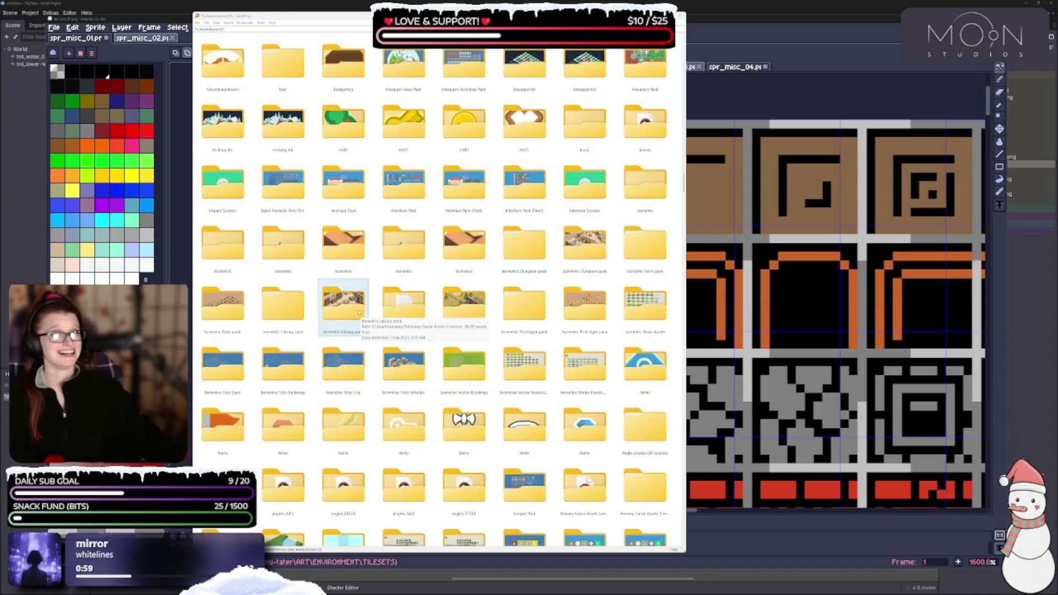
scroll(356, 316, down, 2)
scroll(356, 315, down, 3)
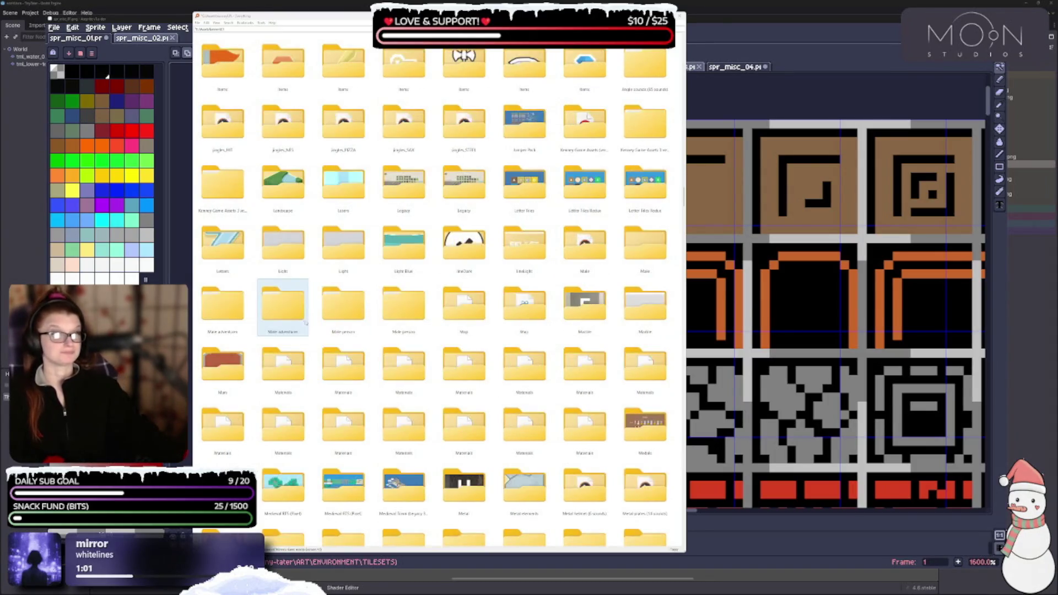
scroll(283, 310, down, 2)
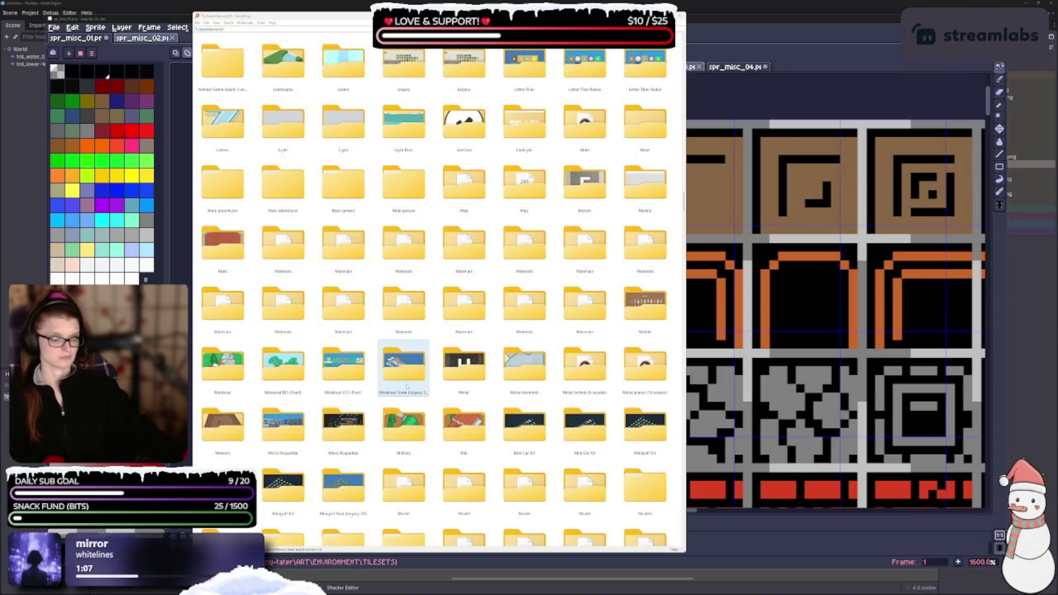
scroll(398, 375, down, 1)
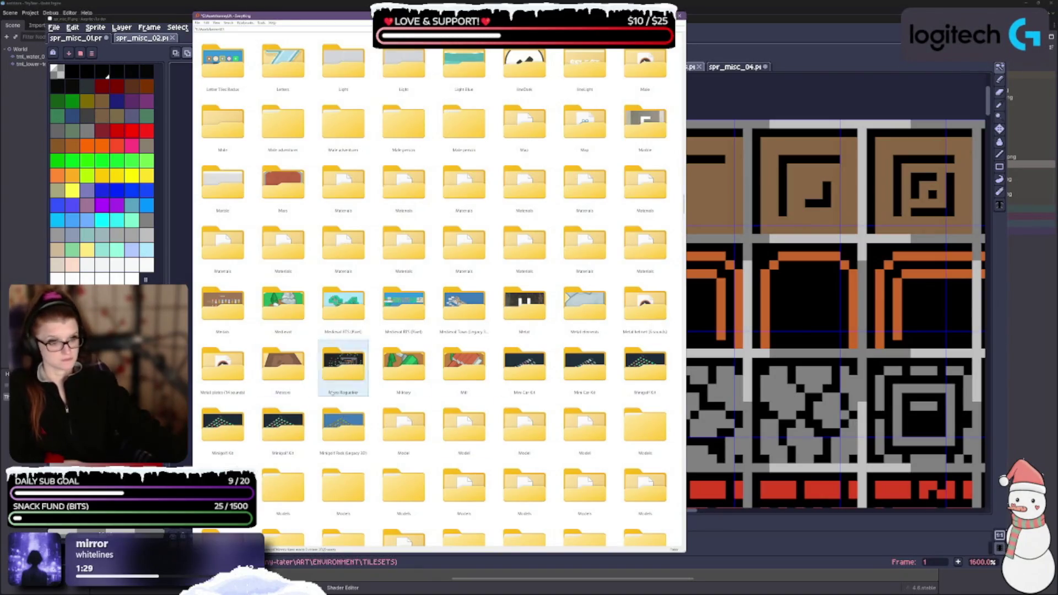
scroll(352, 403, down, 5)
scroll(352, 404, down, 4)
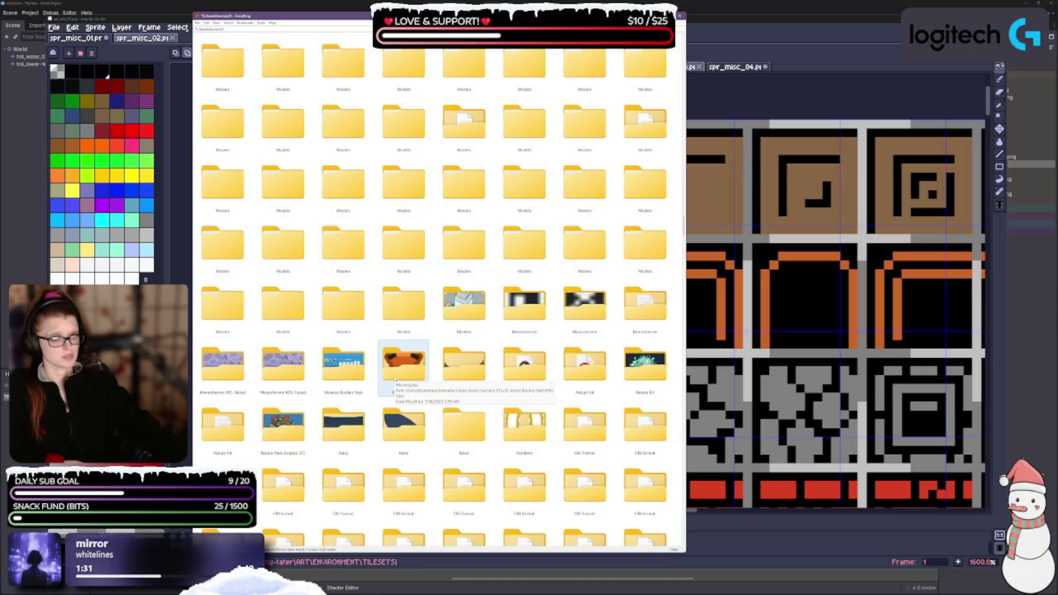
scroll(390, 435, down, 2)
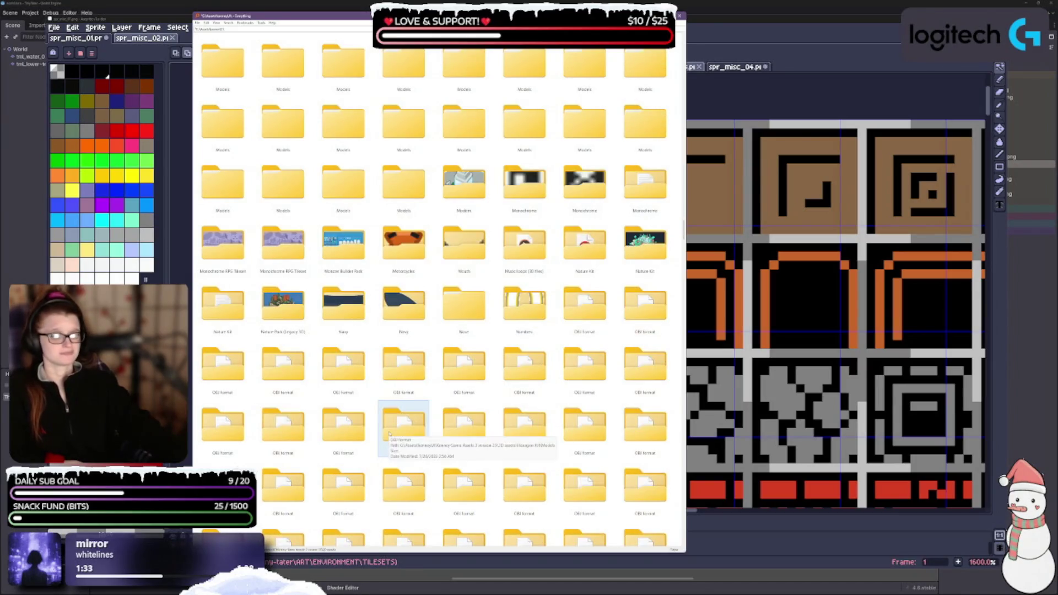
scroll(390, 435, down, 4)
scroll(389, 435, down, 5)
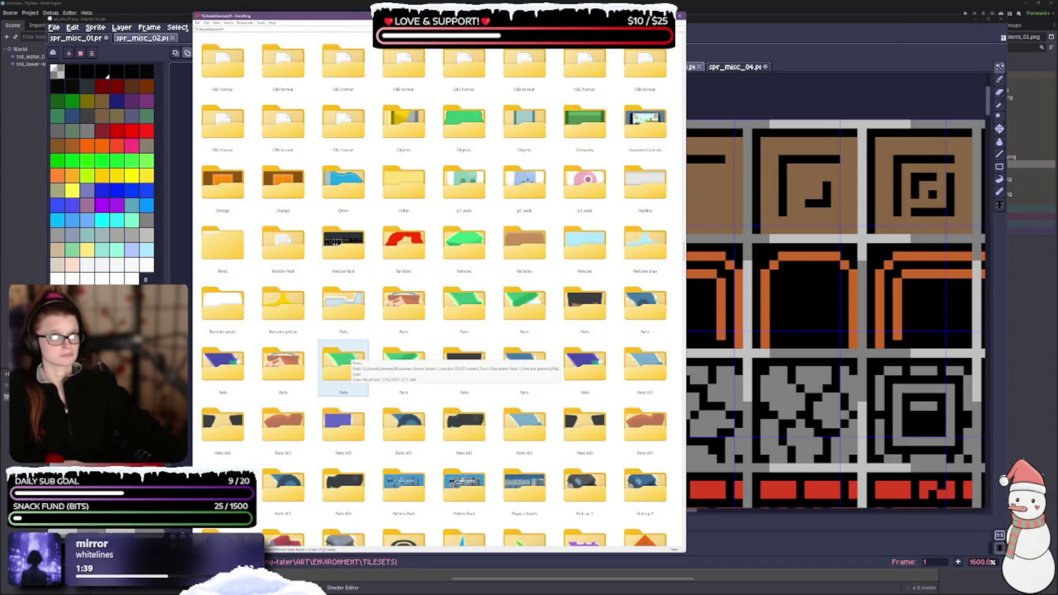
Scroll the Everything results down from the GLTF folders to the Objects and Parts folders
drag(343, 240, 403, 365)
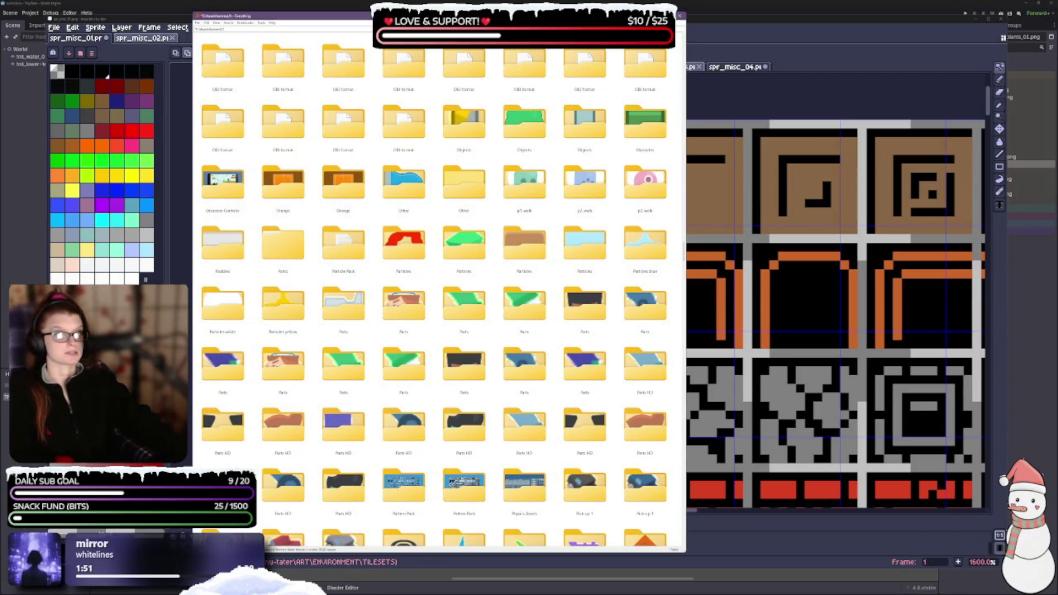
scroll(402, 354, down, 1)
scroll(436, 404, down, 2)
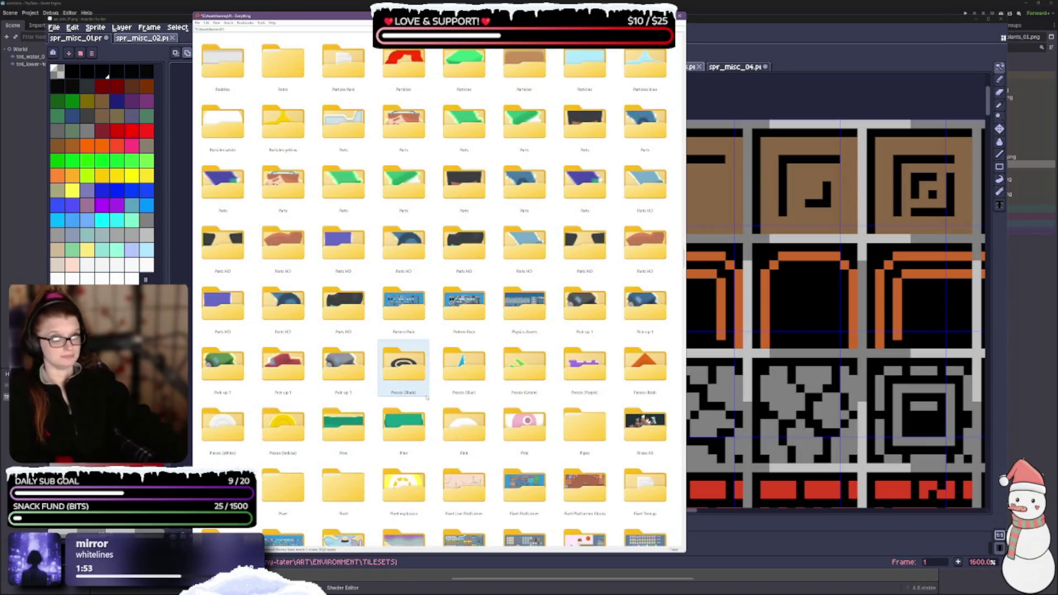
scroll(434, 426, down, 1)
scroll(437, 405, down, 1)
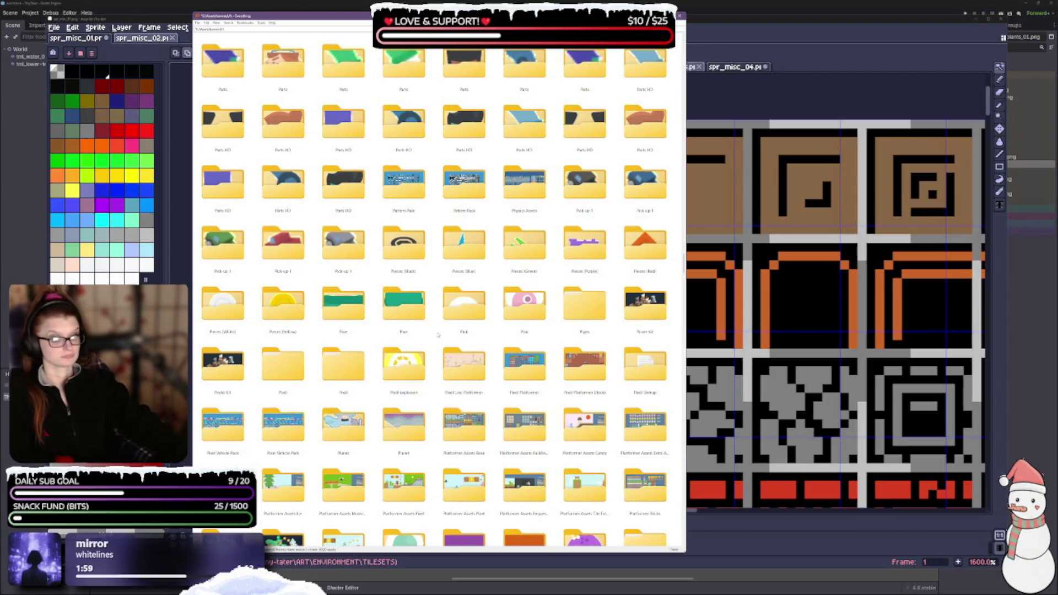
scroll(439, 335, down, 1)
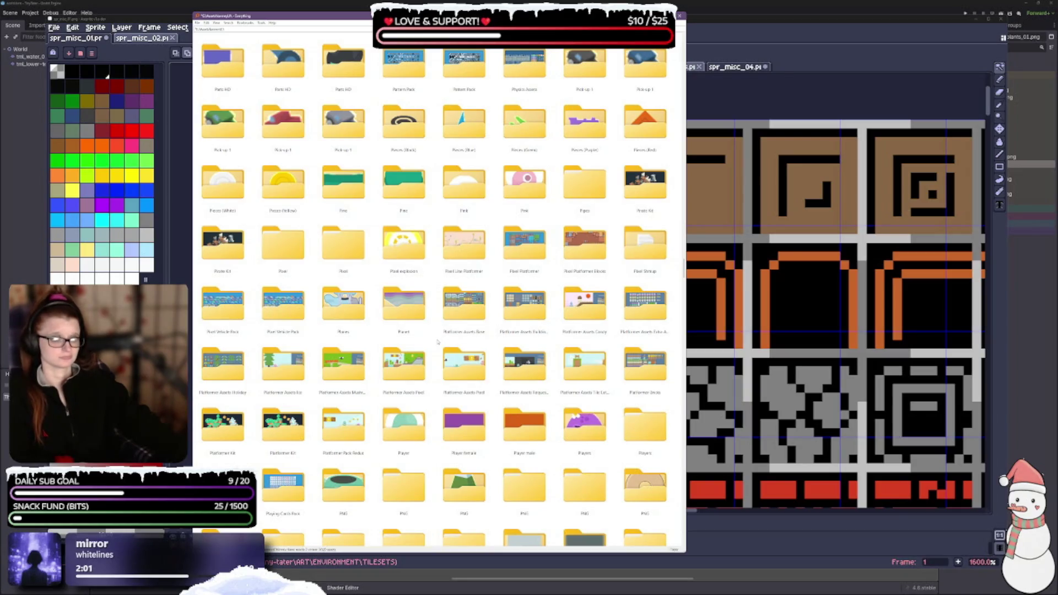
scroll(437, 342, down, 3)
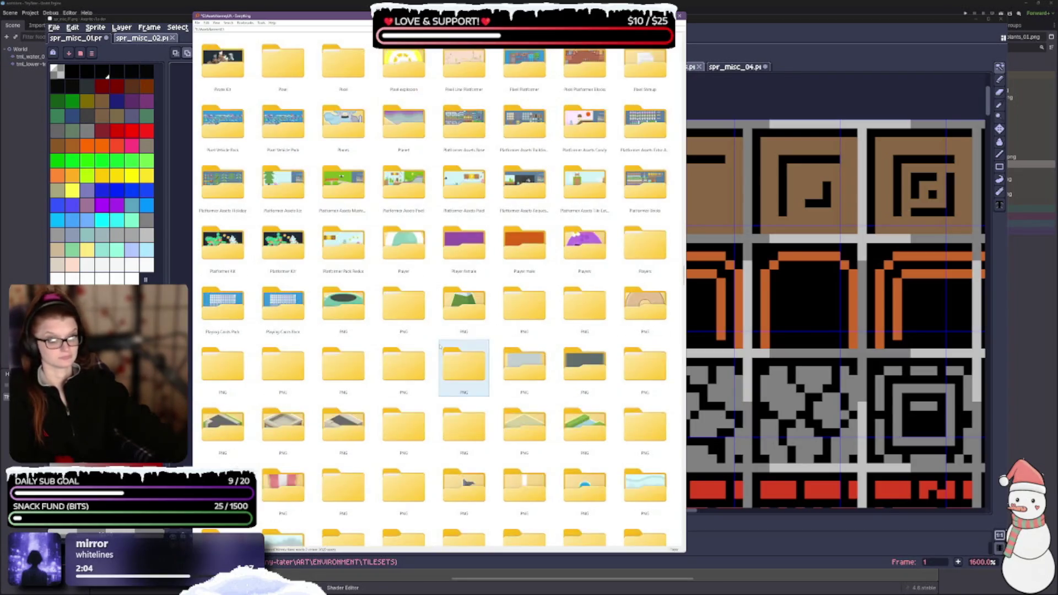
scroll(439, 347, down, 3)
scroll(439, 348, down, 3)
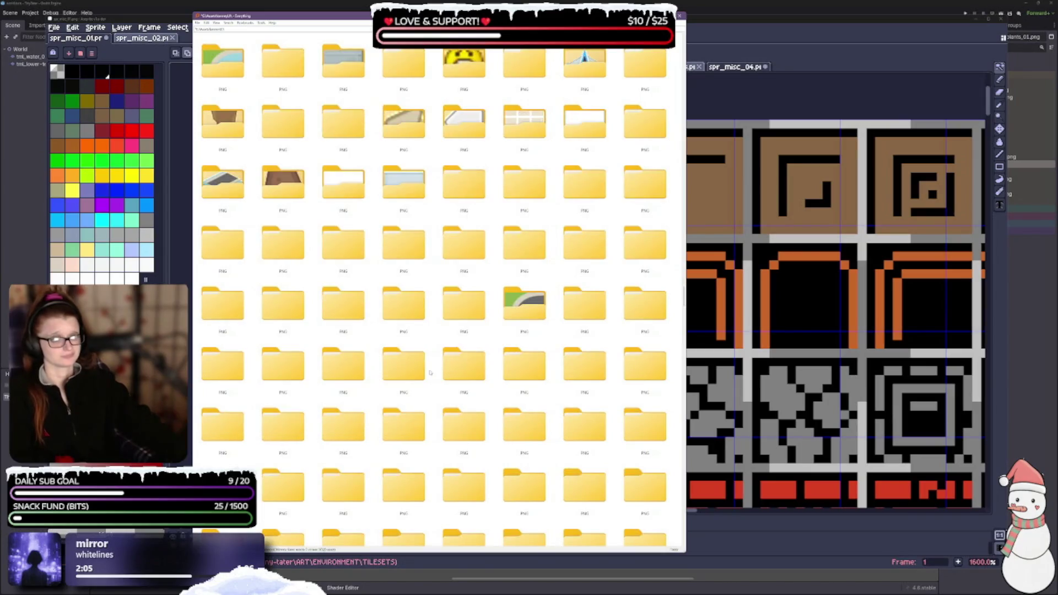
scroll(459, 165, down, 3)
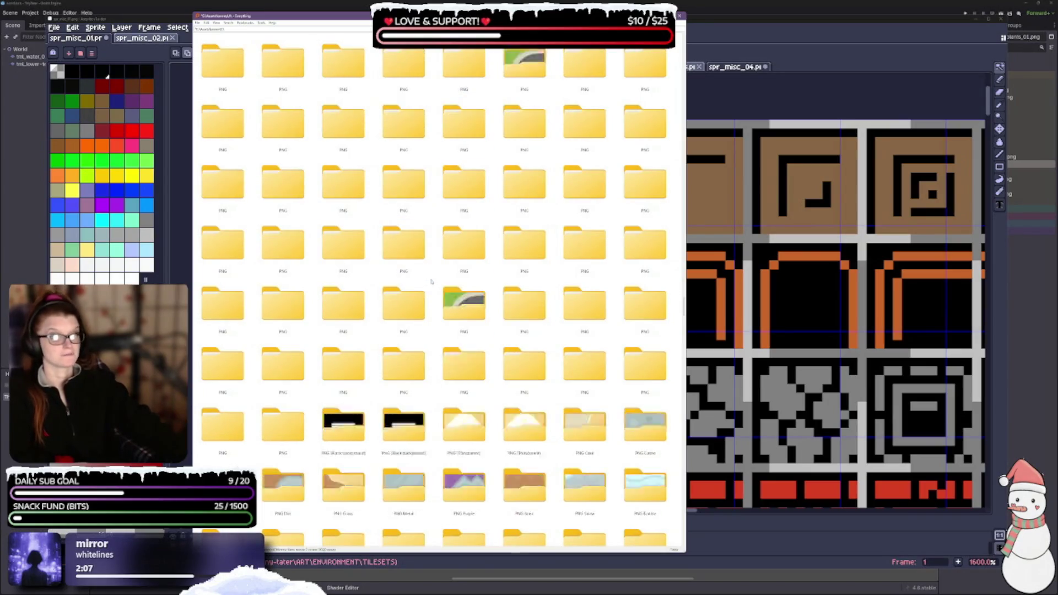
scroll(447, 224, down, 3)
scroll(428, 283, down, 2)
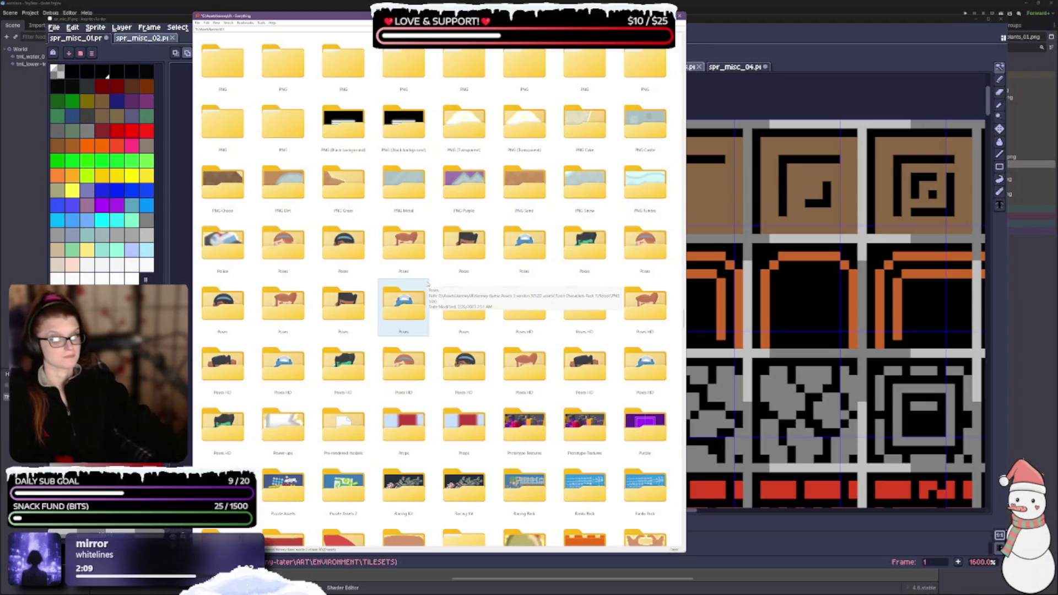
scroll(428, 284, down, 1)
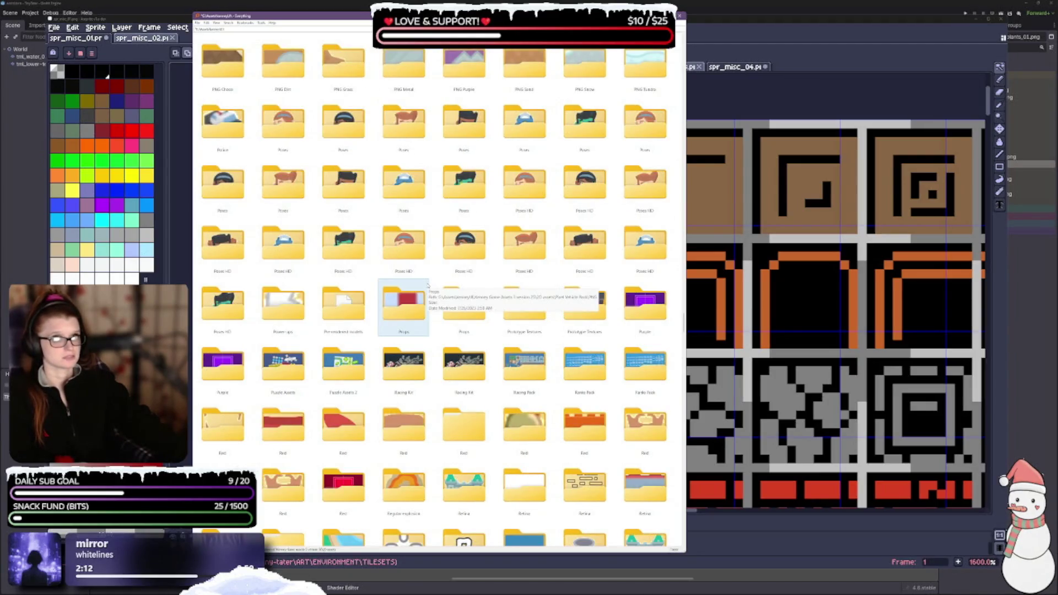
scroll(428, 284, down, 1)
scroll(429, 283, down, 3)
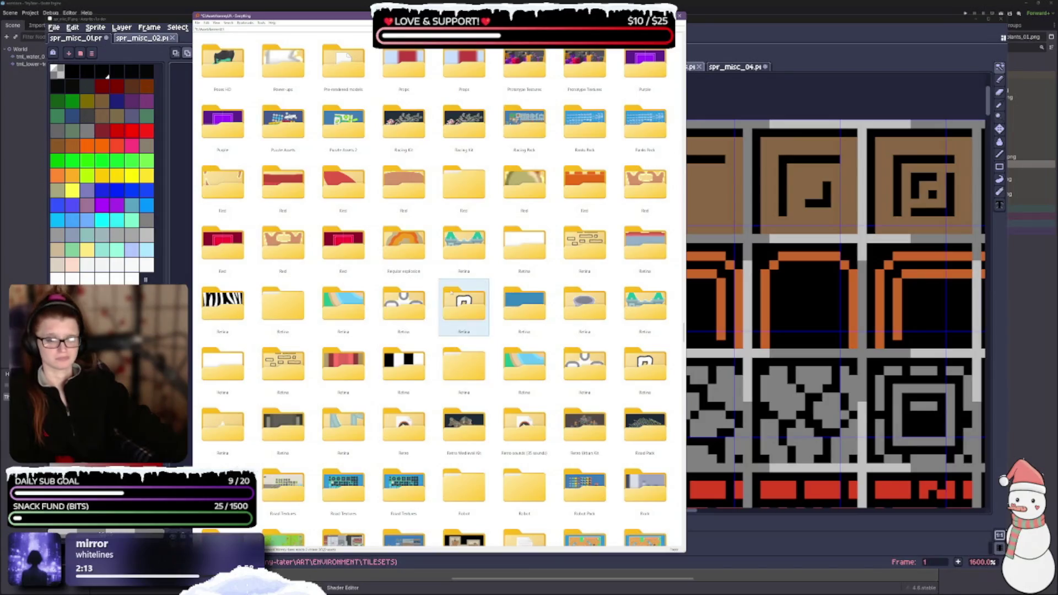
scroll(463, 308, down, 2)
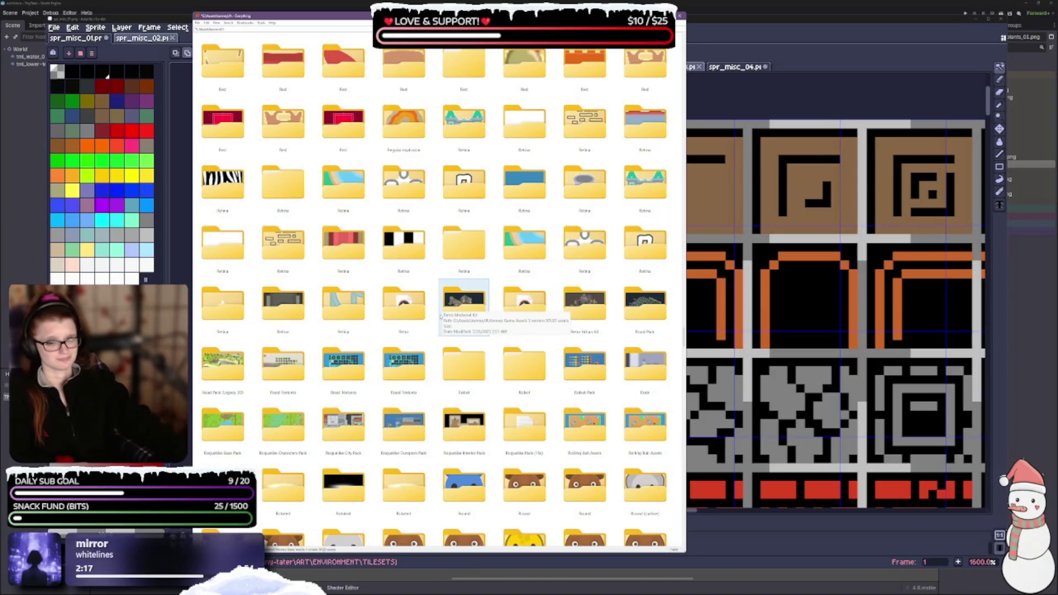
scroll(443, 312, down, 1)
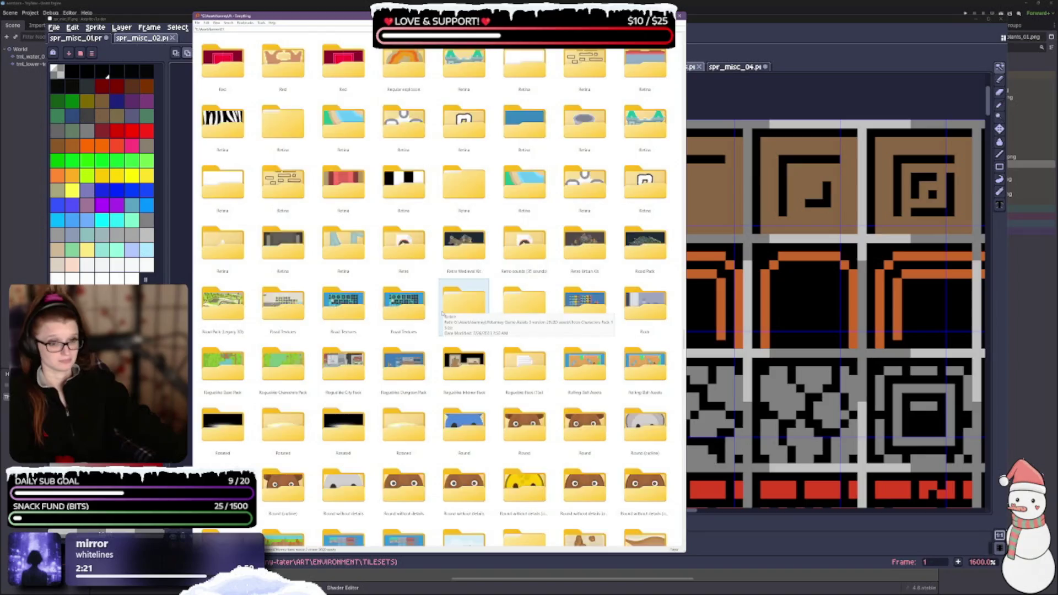
scroll(442, 314, down, 3)
scroll(443, 315, down, 1)
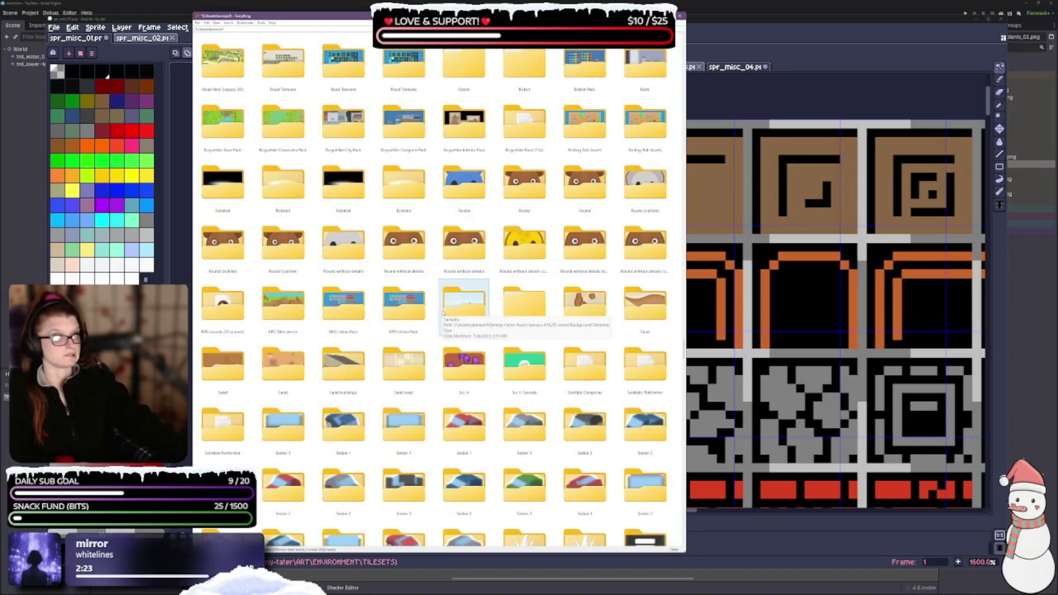
scroll(443, 313, down, 2)
scroll(443, 312, down, 2)
scroll(443, 313, down, 2)
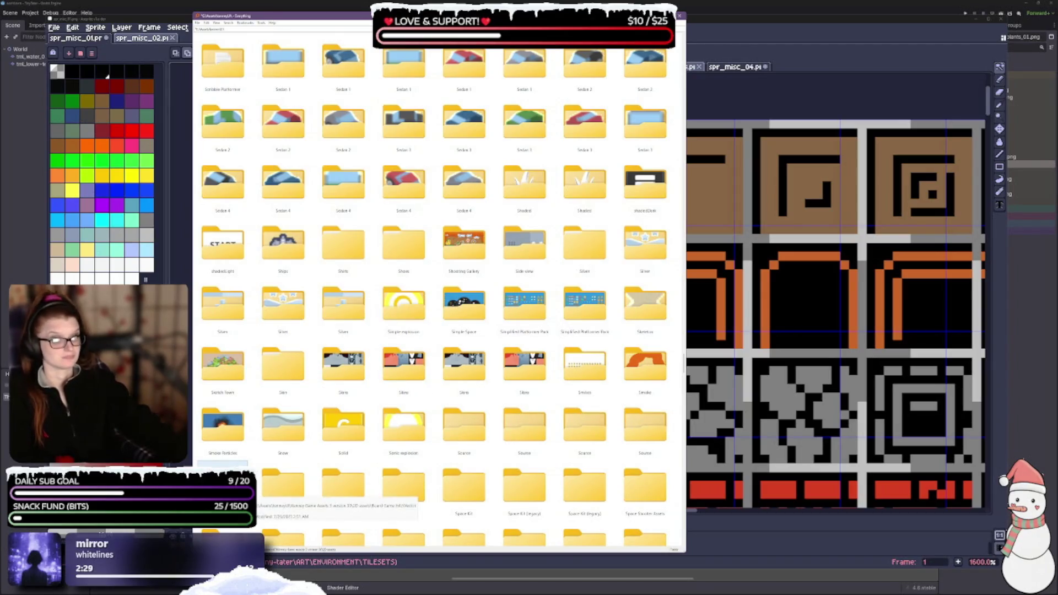
scroll(404, 372, down, 3)
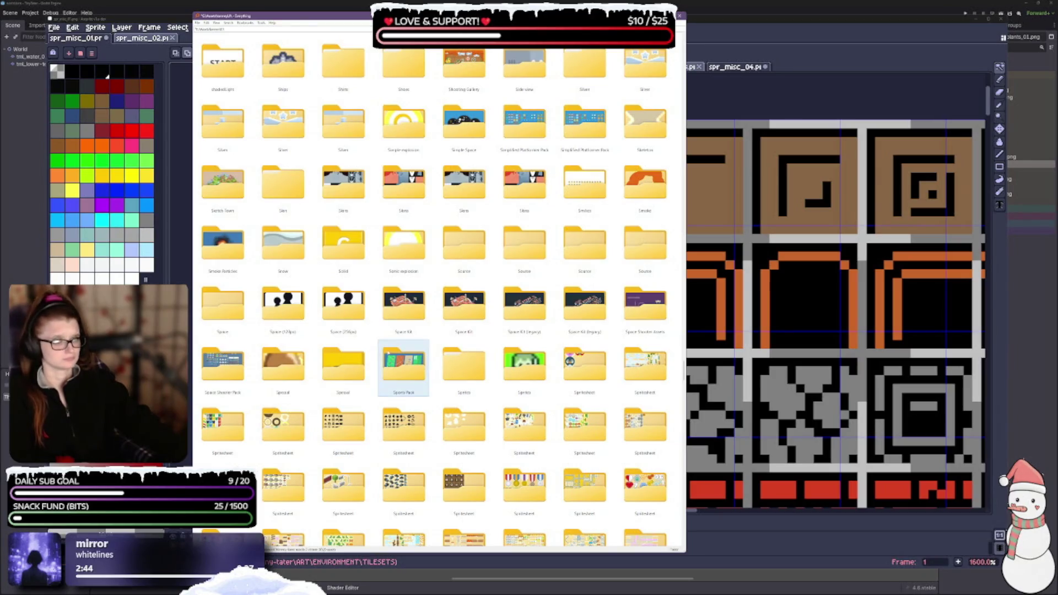
scroll(361, 420, down, 1)
scroll(356, 389, down, 2)
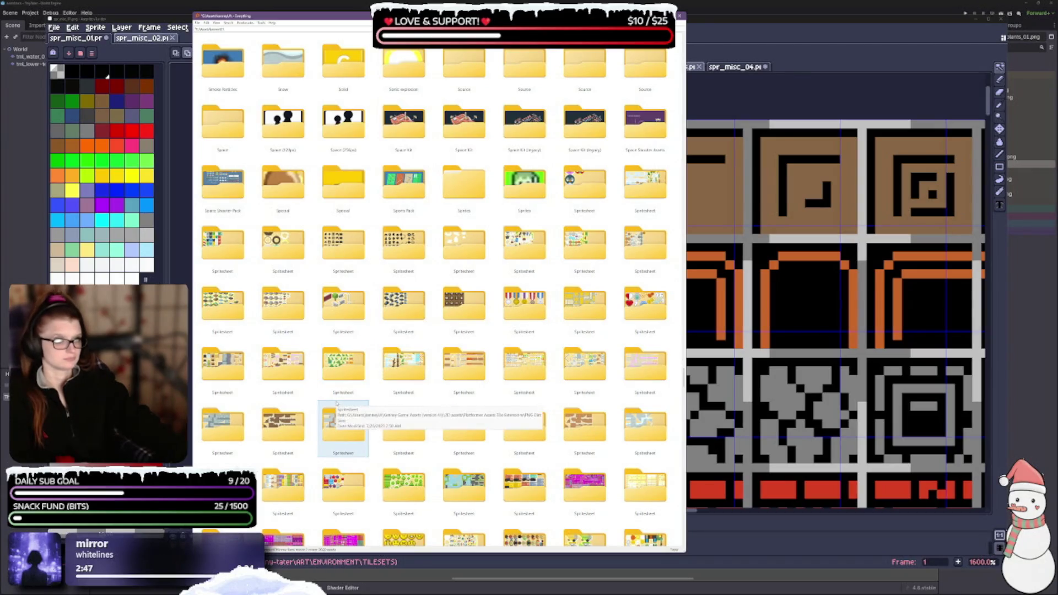
scroll(336, 372, down, 2)
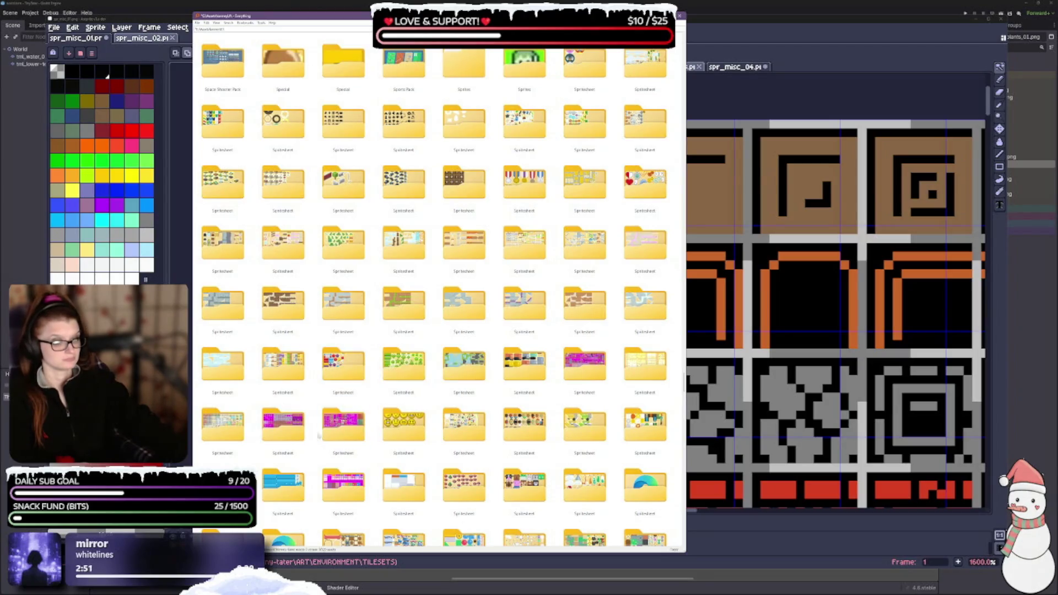
scroll(338, 364, down, 2)
scroll(338, 368, down, 1)
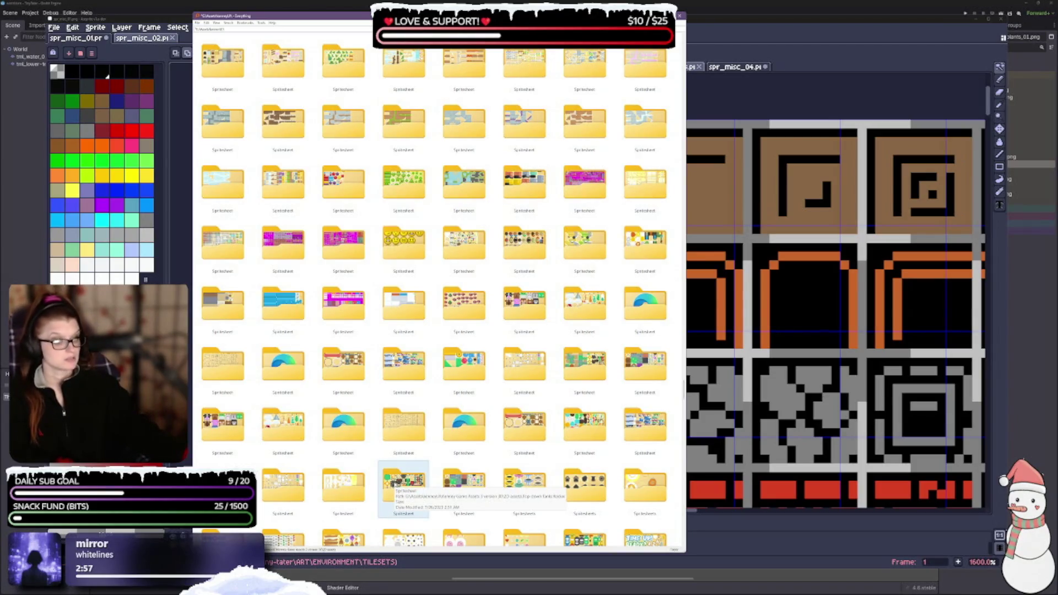
Select one of the Spritesheet folders in the Everything results
click(404, 484)
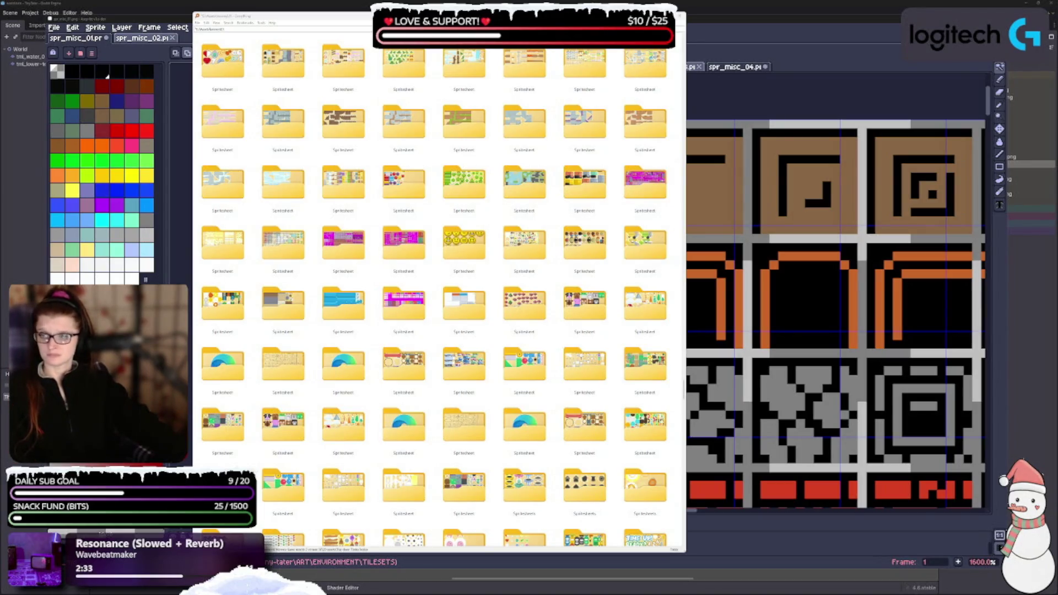
click(680, 23)
scroll(514, 312, down, 2)
scroll(401, 289, up, 2)
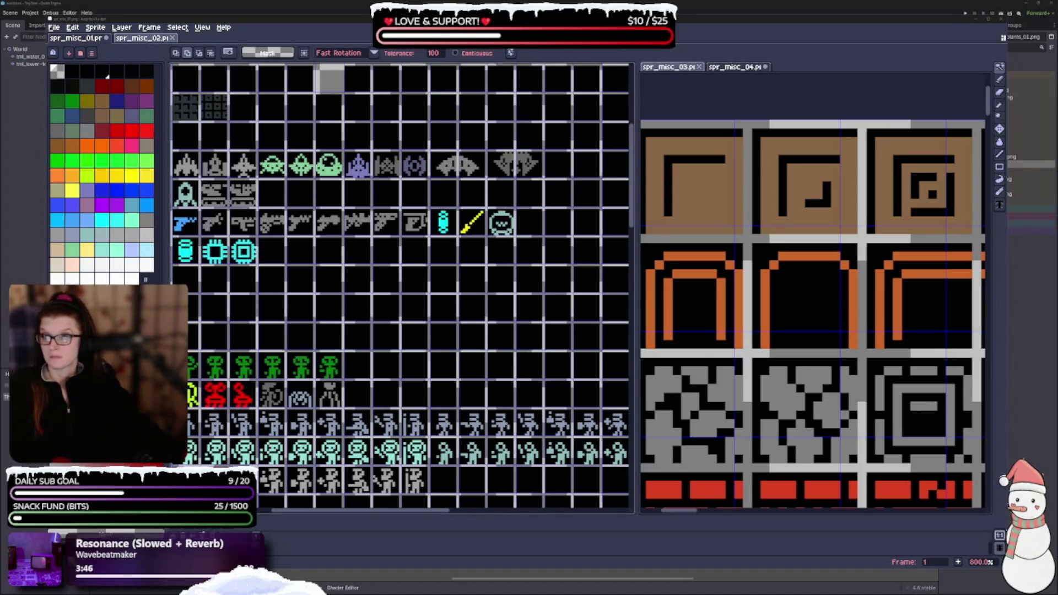
Move the browser window showing the Dungeon Pack page to the centre of the screen
drag(827, 207, 529, 120)
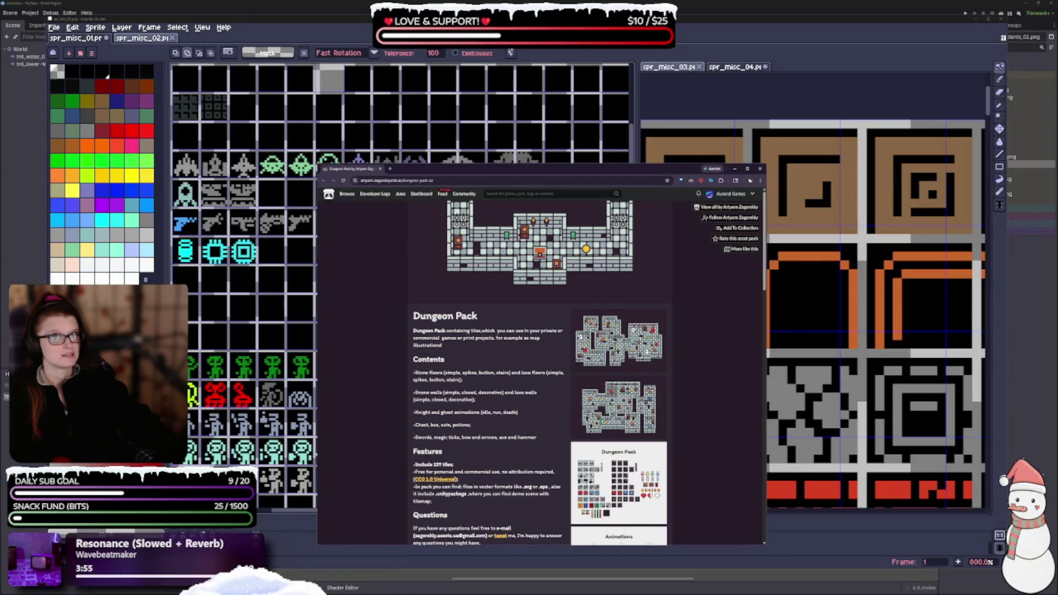
Enlarge the Dungeon Pack page and step through its map, sprite sheet and Animations previews
drag(317, 167, 176, 23)
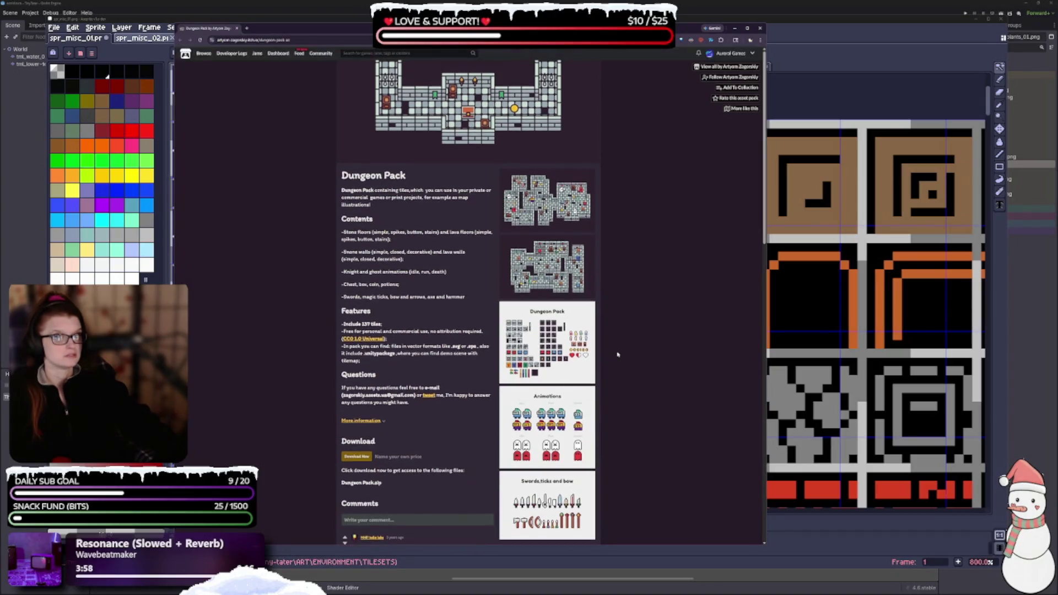
click(560, 200)
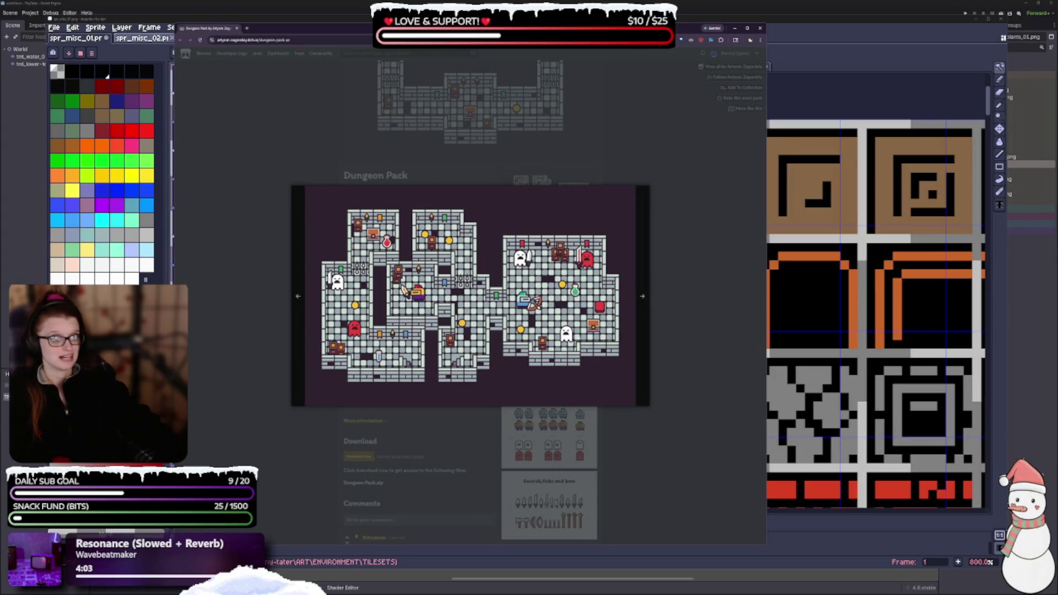
click(642, 297)
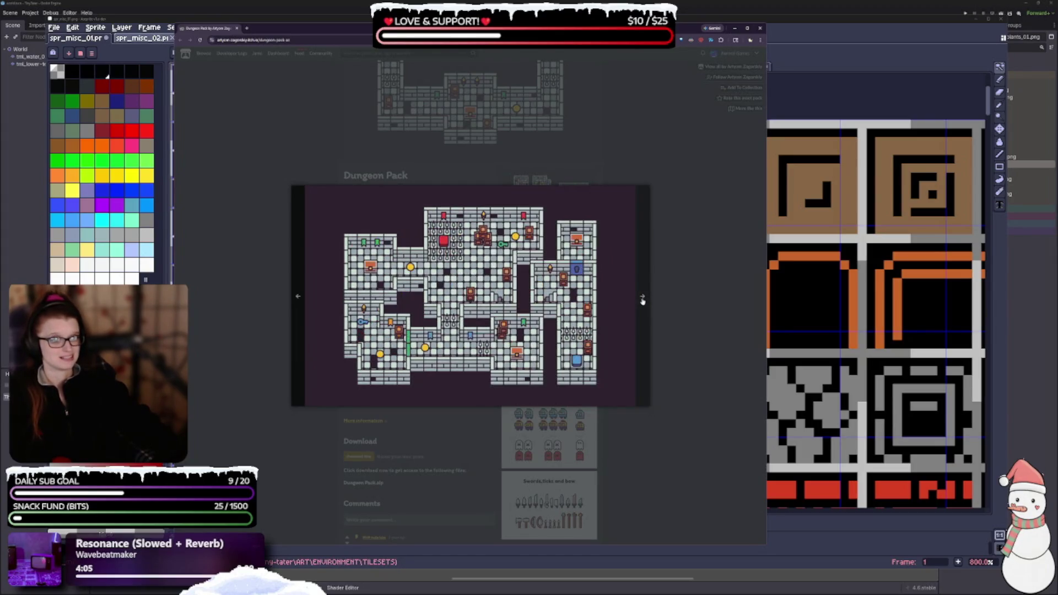
click(642, 301)
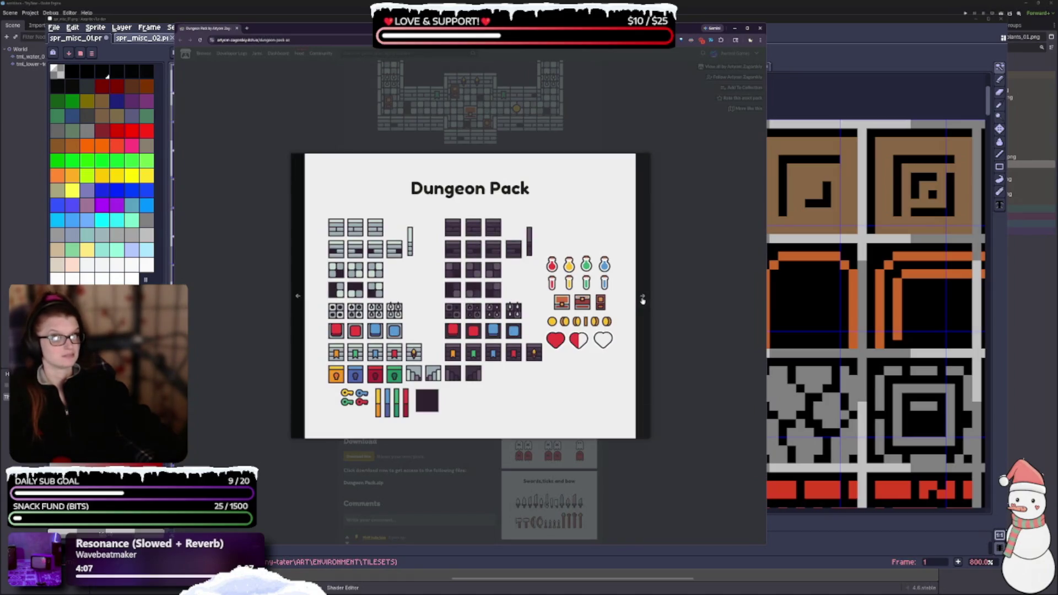
click(642, 301)
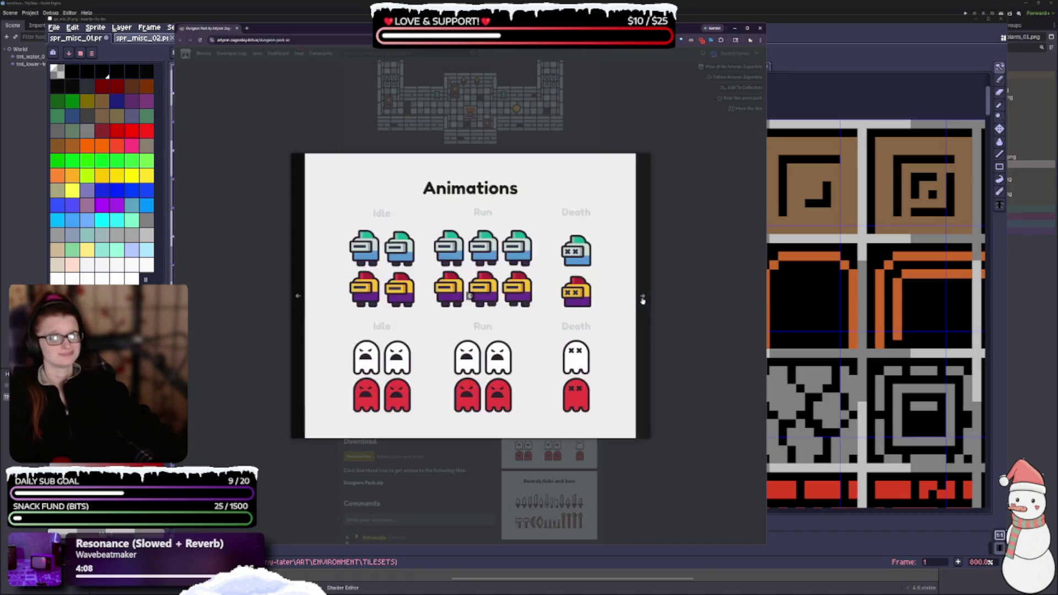
Finish the previews with the swords and bow image, close the lightbox and hide the browser
click(643, 300)
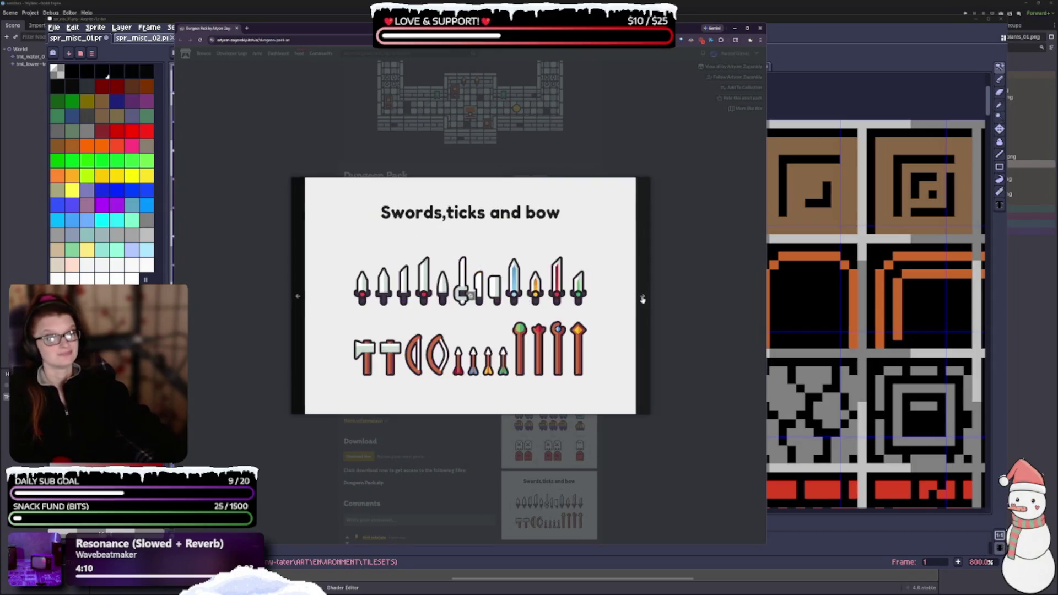
click(643, 299)
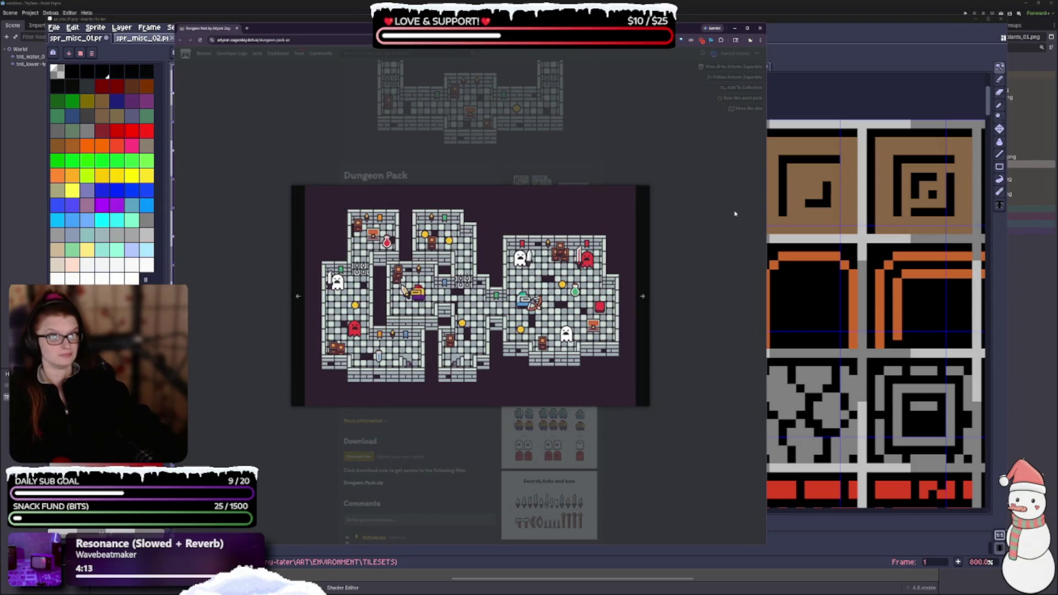
click(696, 135)
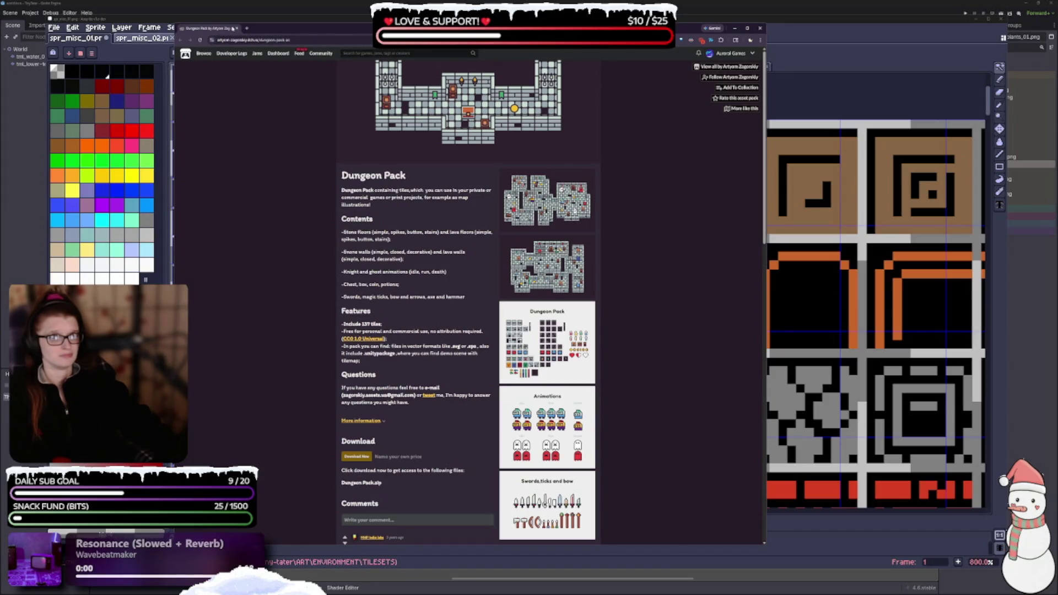
click(246, 28)
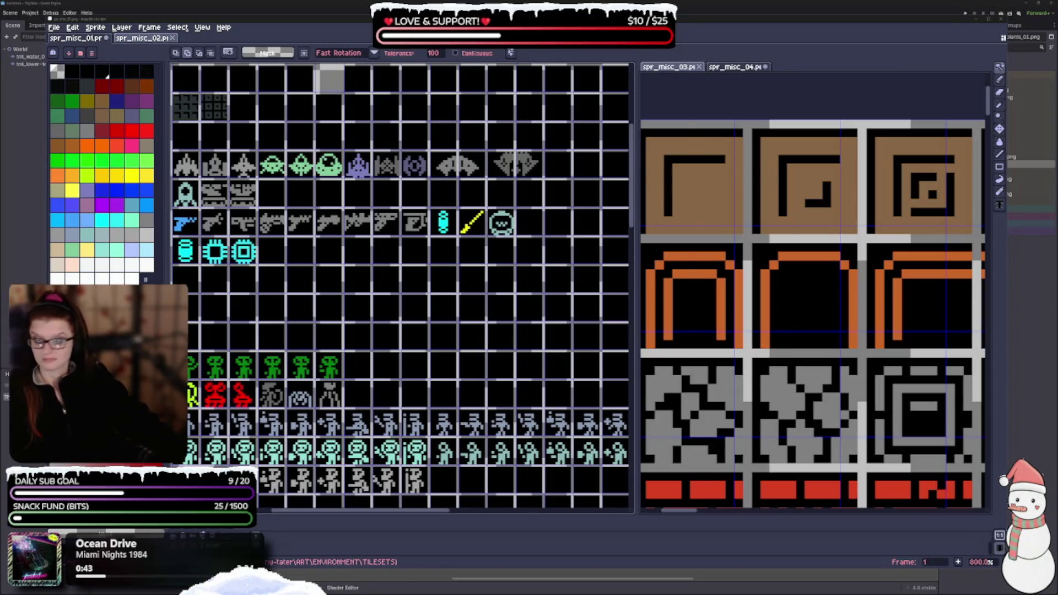
Switch back to the browser showing the Minifantasy Dungeon itch.io page
key(alt+Tab)
scroll(443, 337, down, 2)
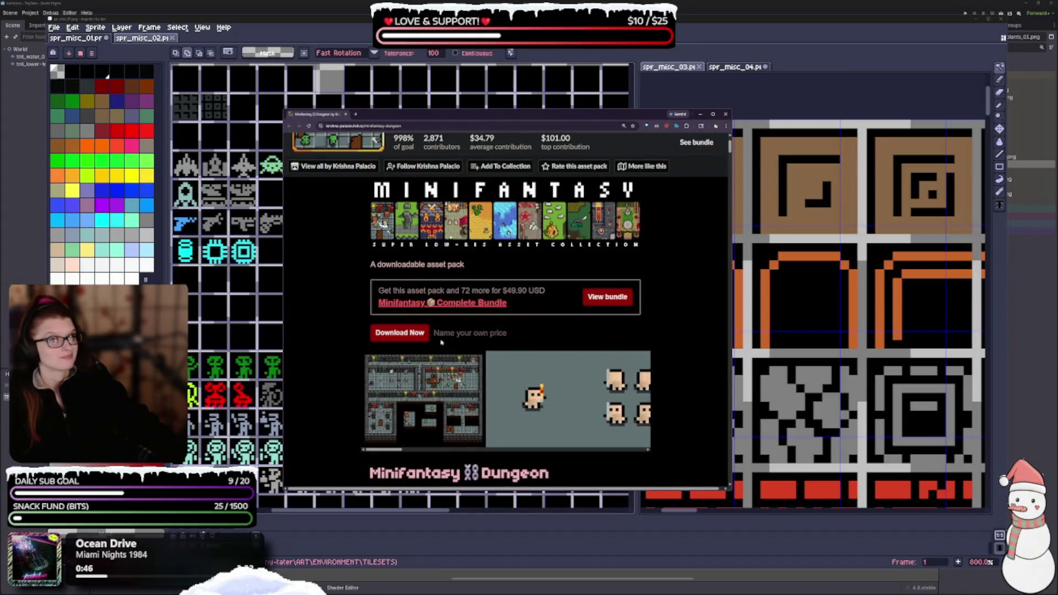
scroll(443, 337, up, 2)
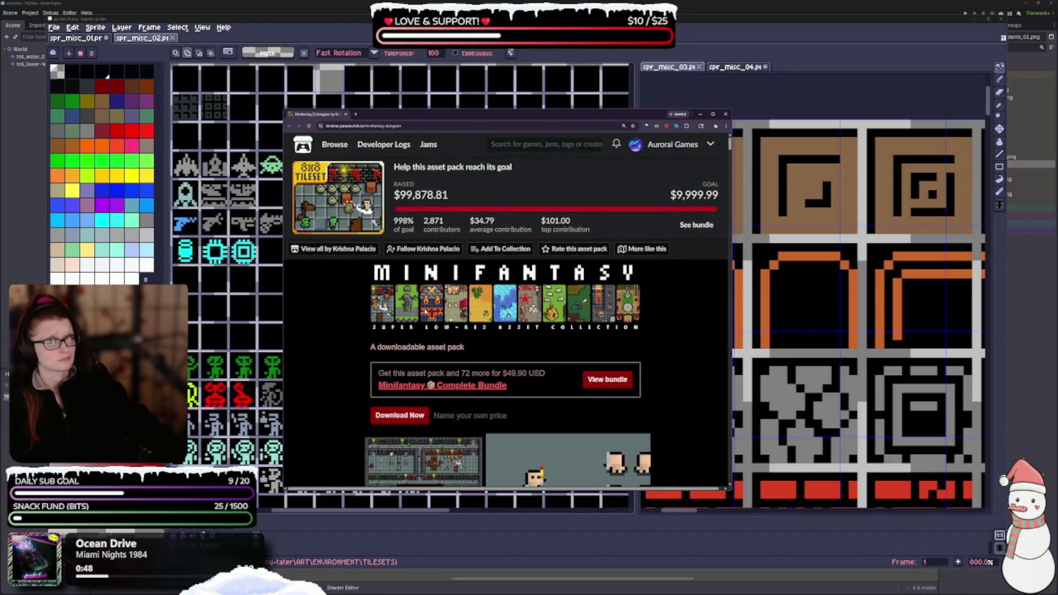
scroll(535, 335, down, 2)
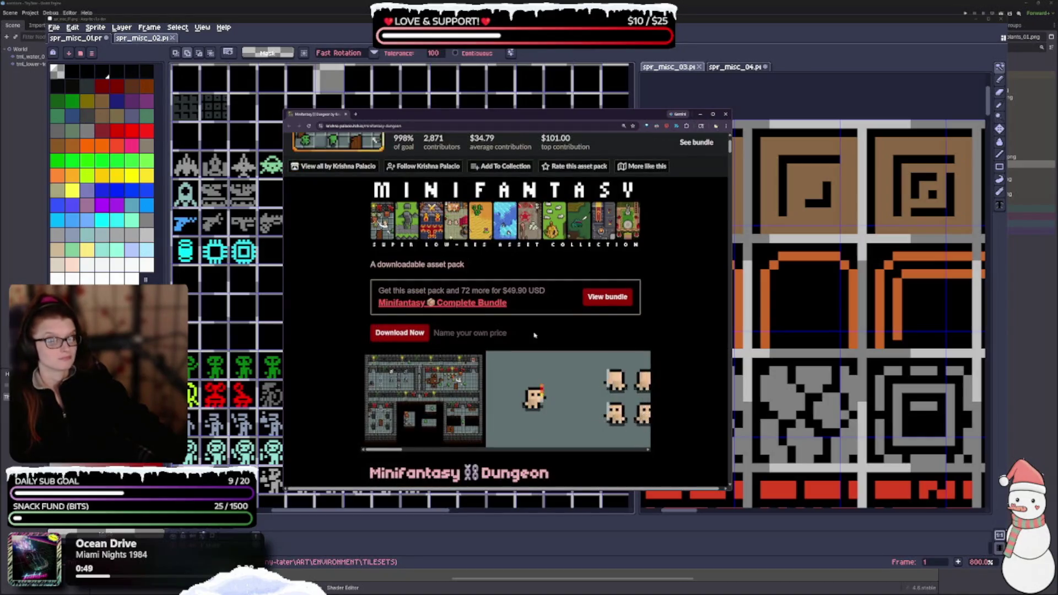
scroll(534, 334, down, 2)
scroll(534, 334, down, 2)
scroll(534, 334, down, 2)
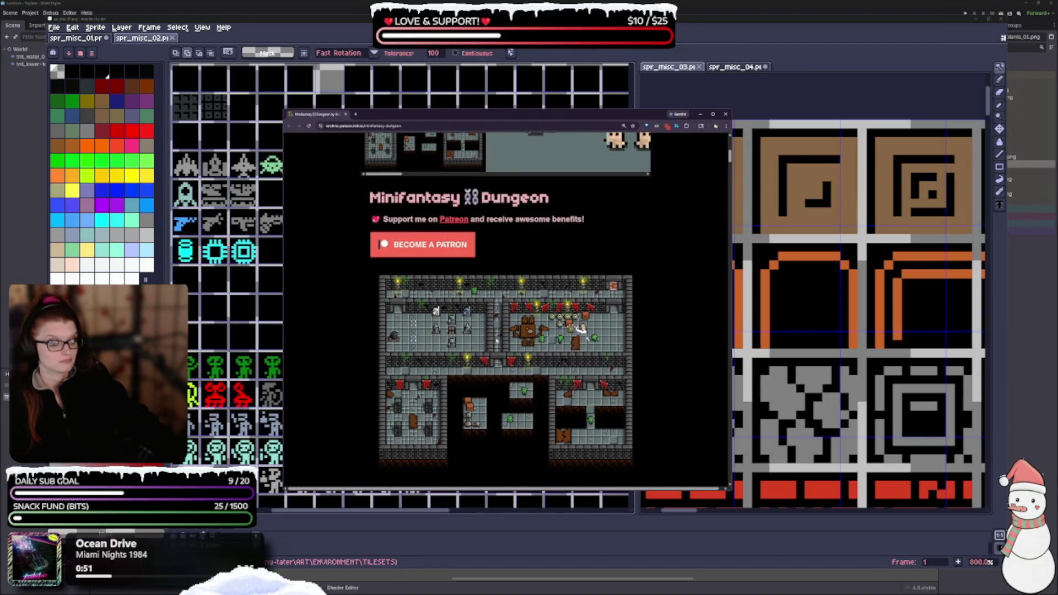
scroll(497, 341, down, 4)
scroll(493, 369, down, 5)
scroll(494, 368, down, 5)
scroll(488, 374, down, 3)
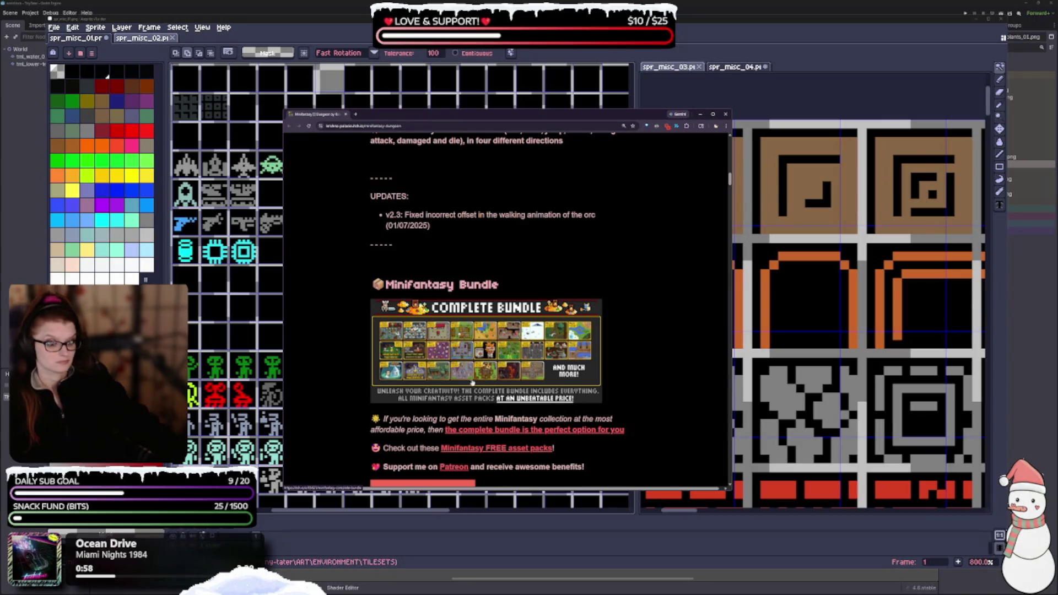
scroll(447, 378, down, 3)
scroll(447, 378, down, 3)
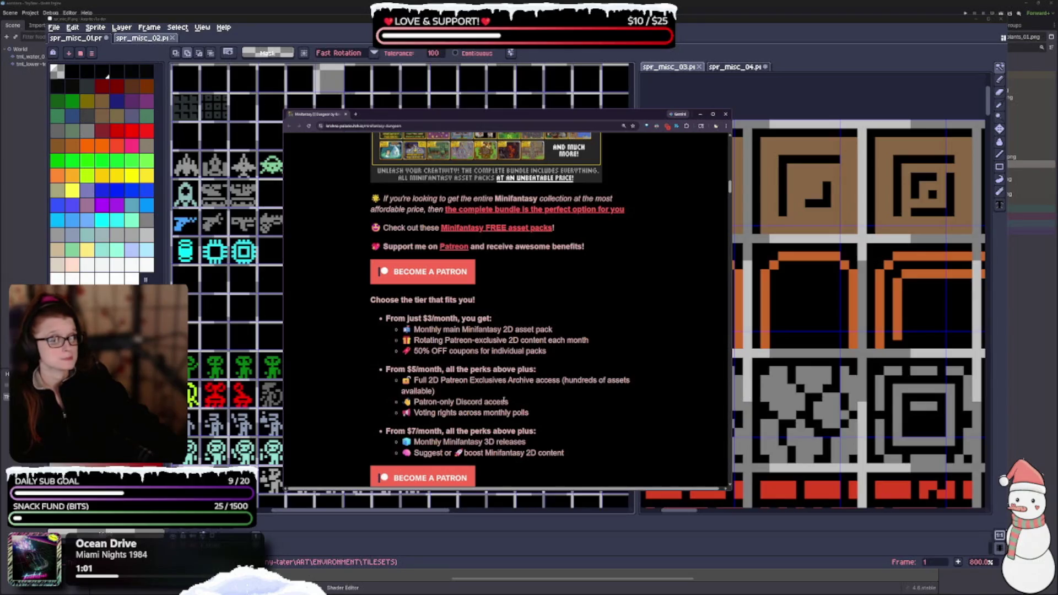
scroll(508, 400, down, 4)
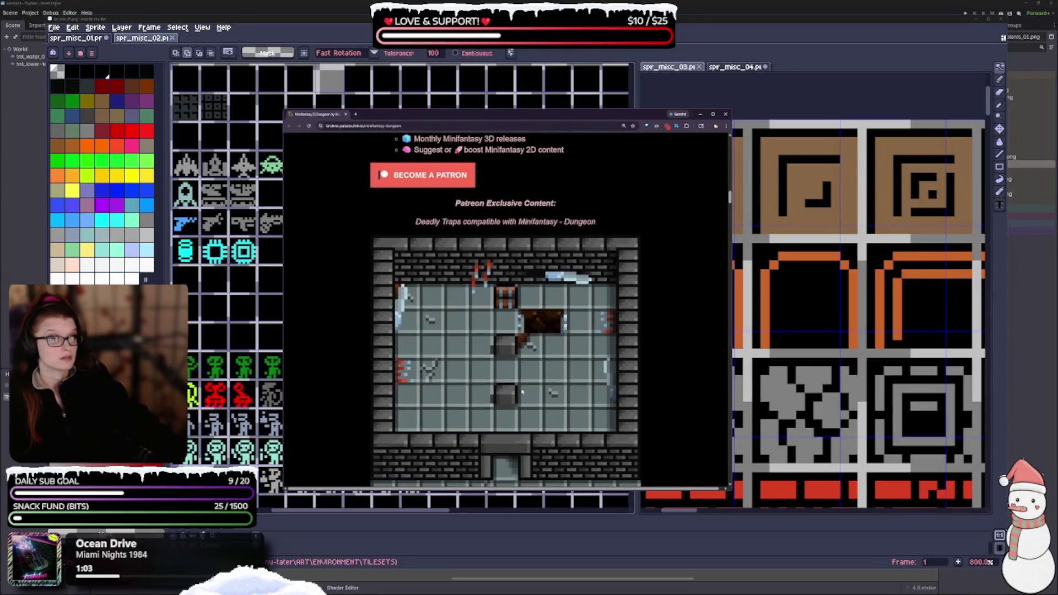
scroll(522, 392, down, 3)
scroll(522, 392, down, 3)
scroll(537, 364, down, 3)
scroll(559, 329, down, 2)
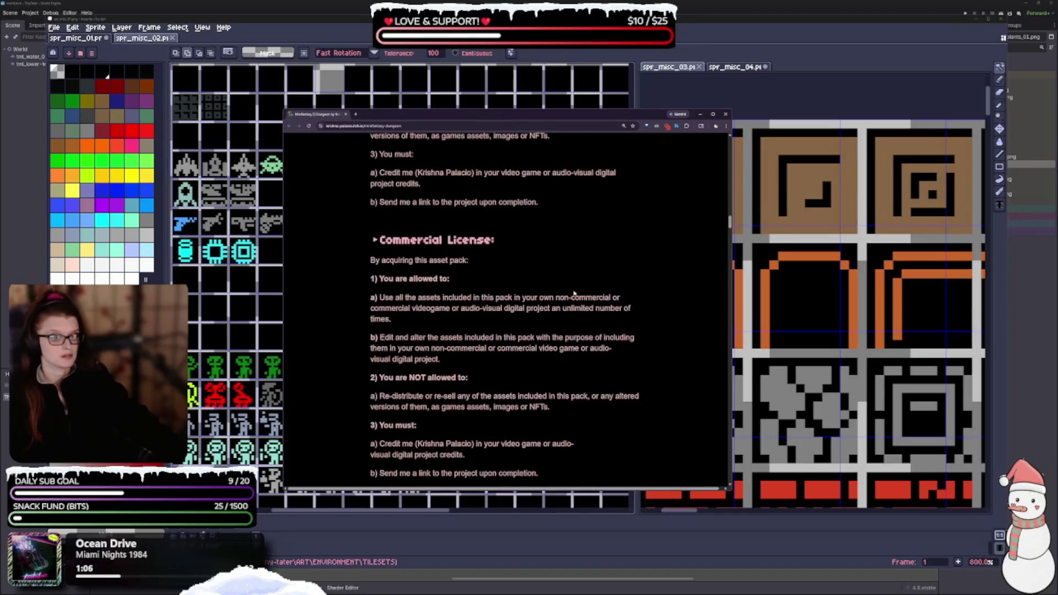
mouse_move(730, 223)
mouse_down()
mouse_move(730, 254)
mouse_move(730, 234)
mouse_up()
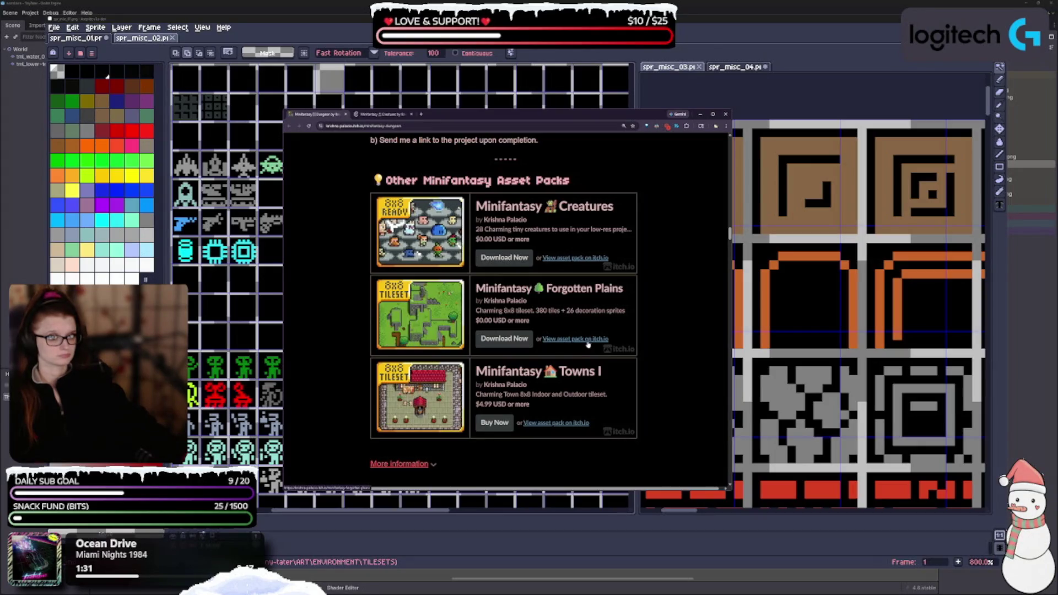
Open the Forgotten Plains pack in a new tab from the other Minifantasy packs list
middle_click(565, 340)
scroll(612, 355, down, 1)
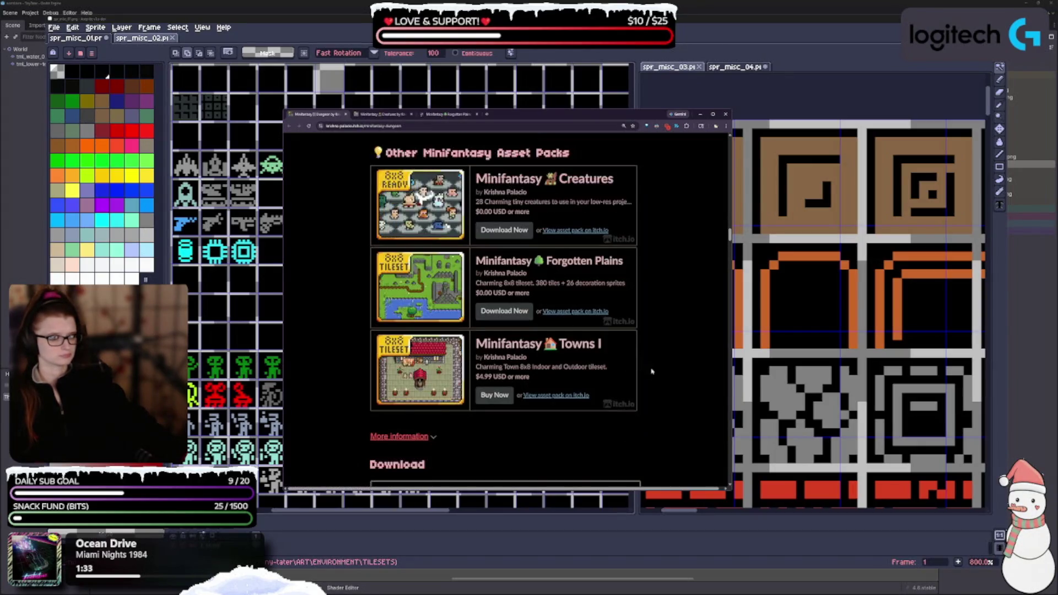
scroll(656, 373, up, 3)
scroll(656, 373, up, 2)
scroll(579, 396, up, 3)
scroll(516, 422, up, 5)
scroll(515, 423, up, 4)
scroll(503, 389, up, 2)
scroll(491, 355, up, 2)
scroll(467, 298, up, 3)
scroll(467, 297, up, 5)
scroll(451, 330, up, 4)
scroll(437, 364, up, 1)
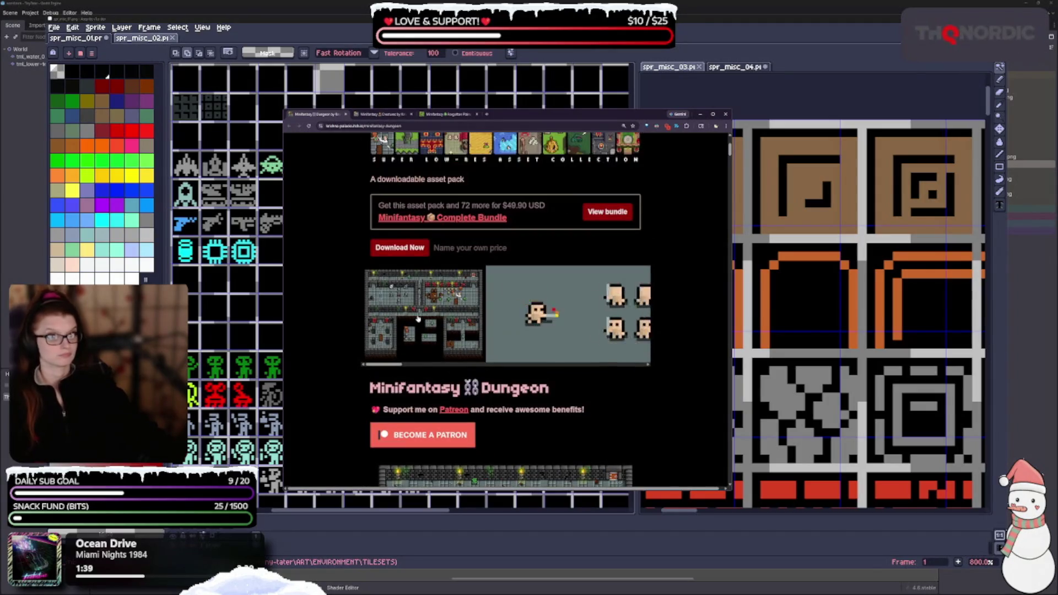
scroll(430, 339, up, 2)
scroll(417, 298, up, 1)
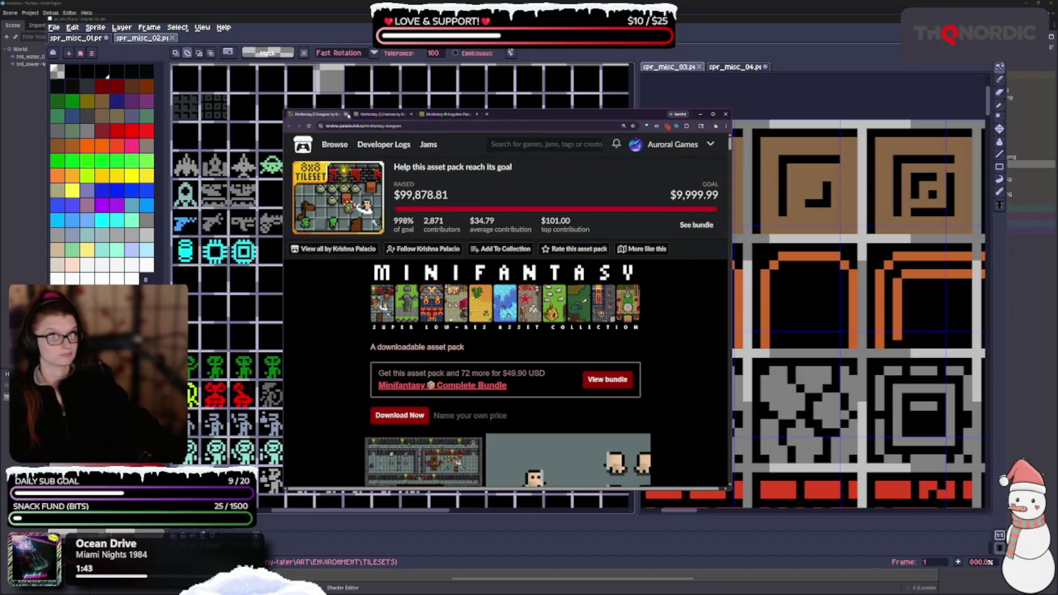
scroll(406, 398, down, 2)
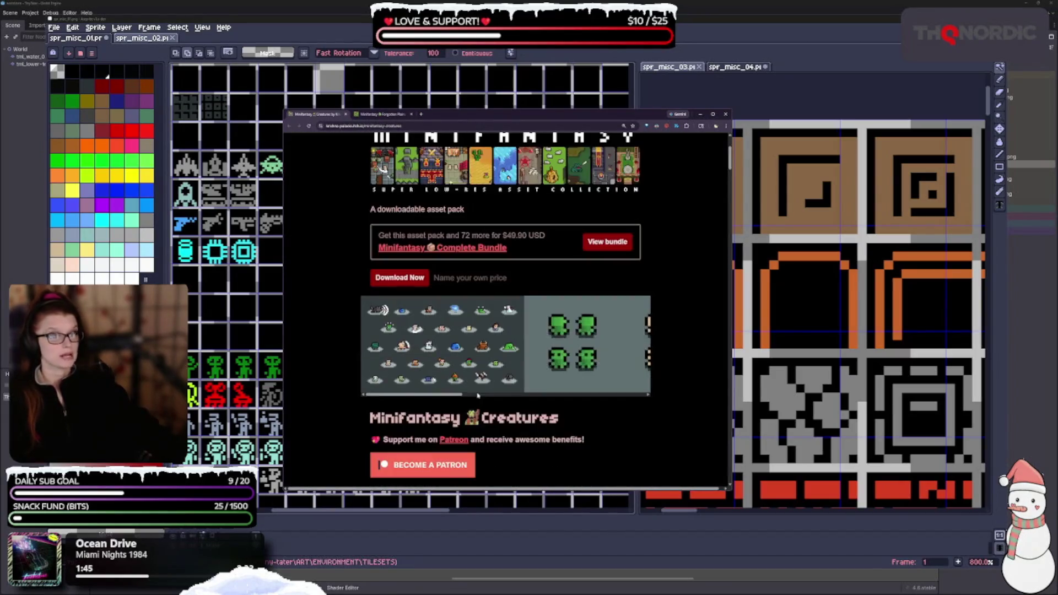
scroll(406, 397, up, 2)
scroll(405, 398, up, 1)
scroll(489, 415, down, 2)
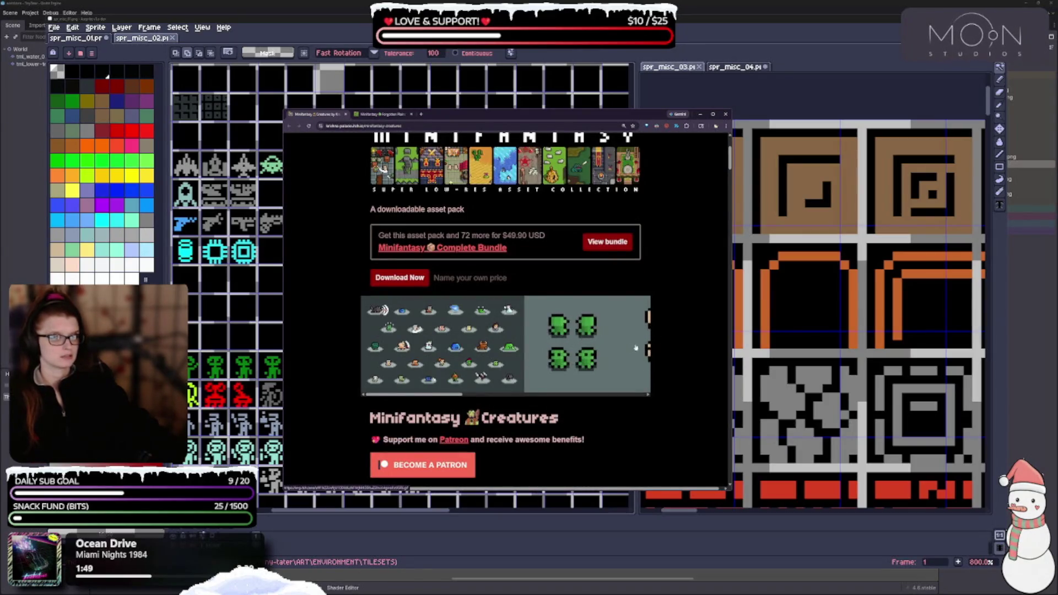
Add Minifantasy Creatures to the Pixels collection and close its page
key(ctrl+minus)
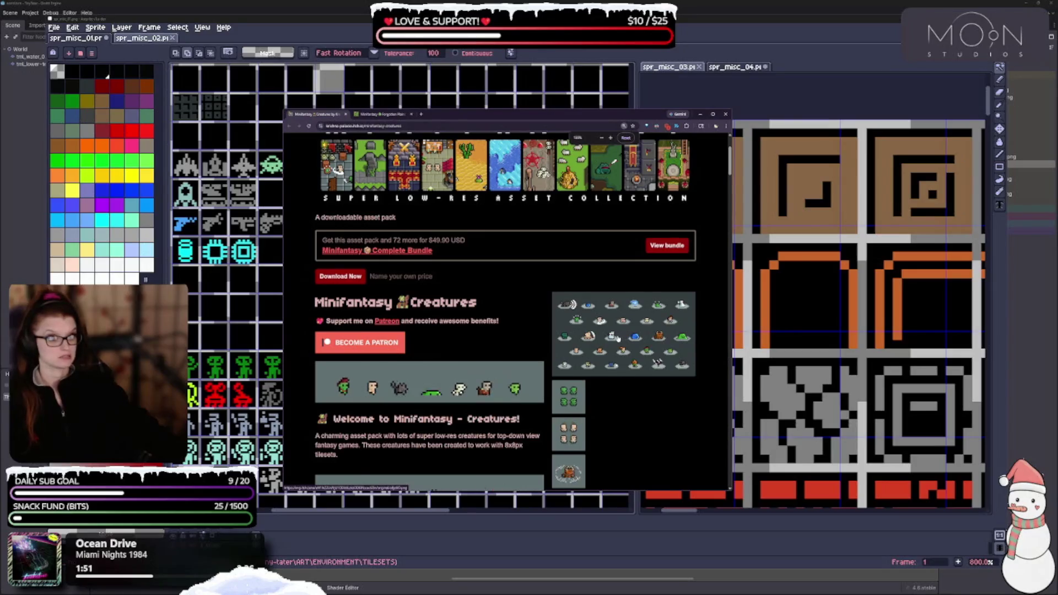
key(ctrl+minus)
click(689, 180)
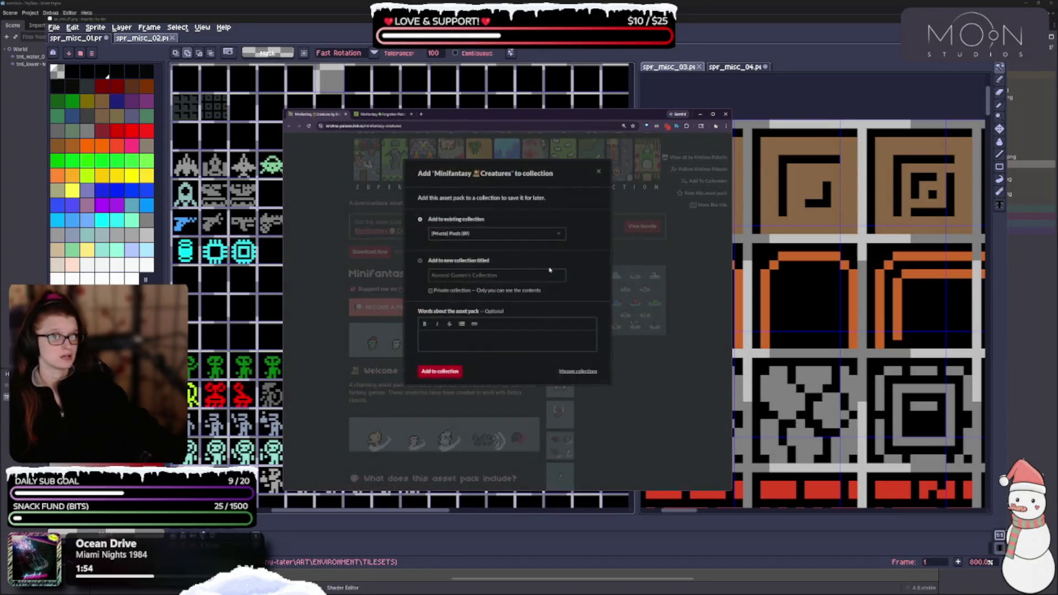
click(443, 372)
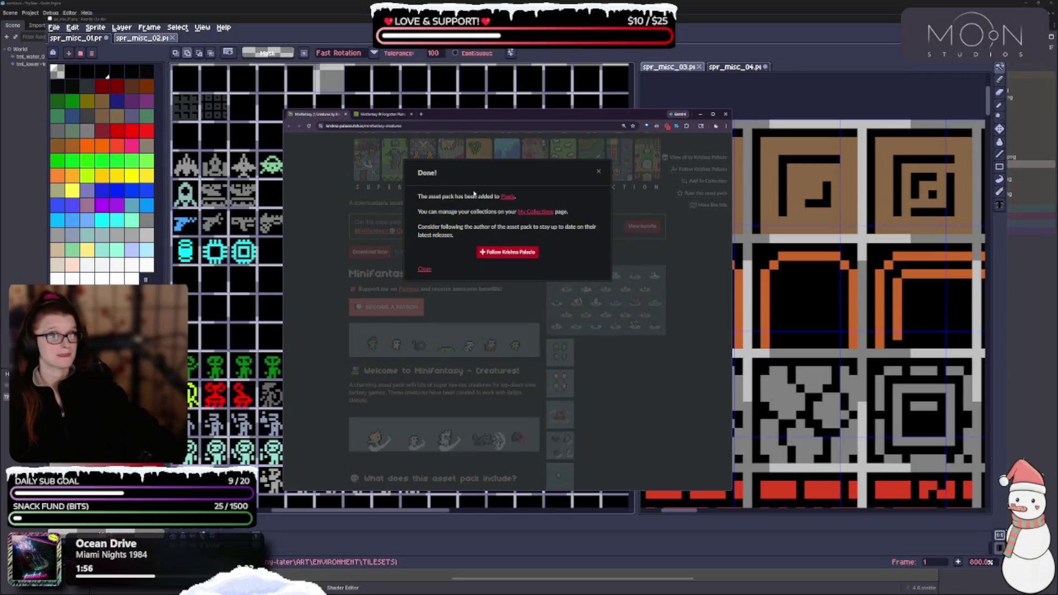
click(305, 234)
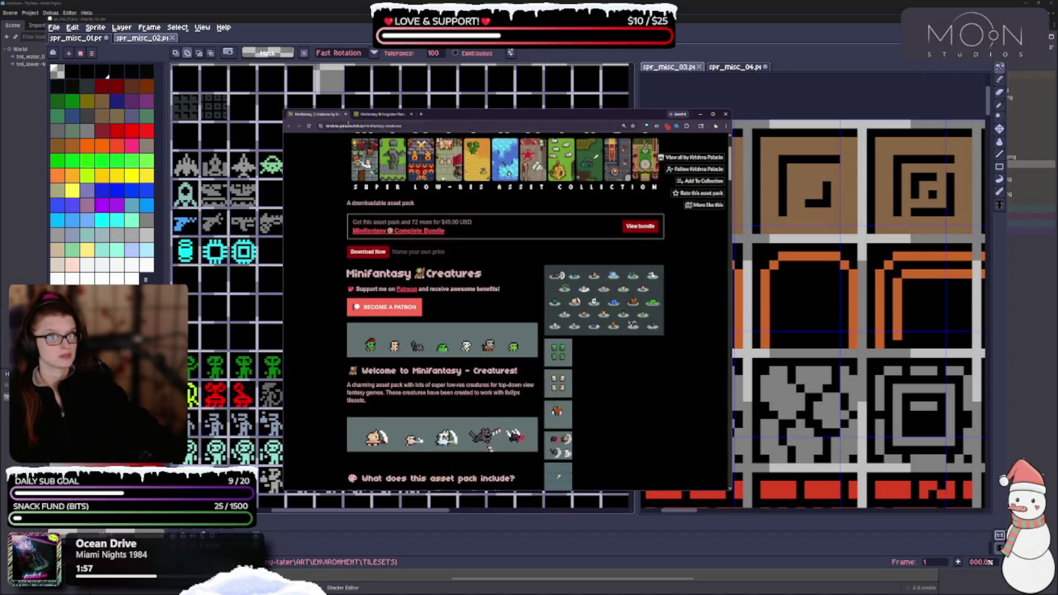
click(345, 115)
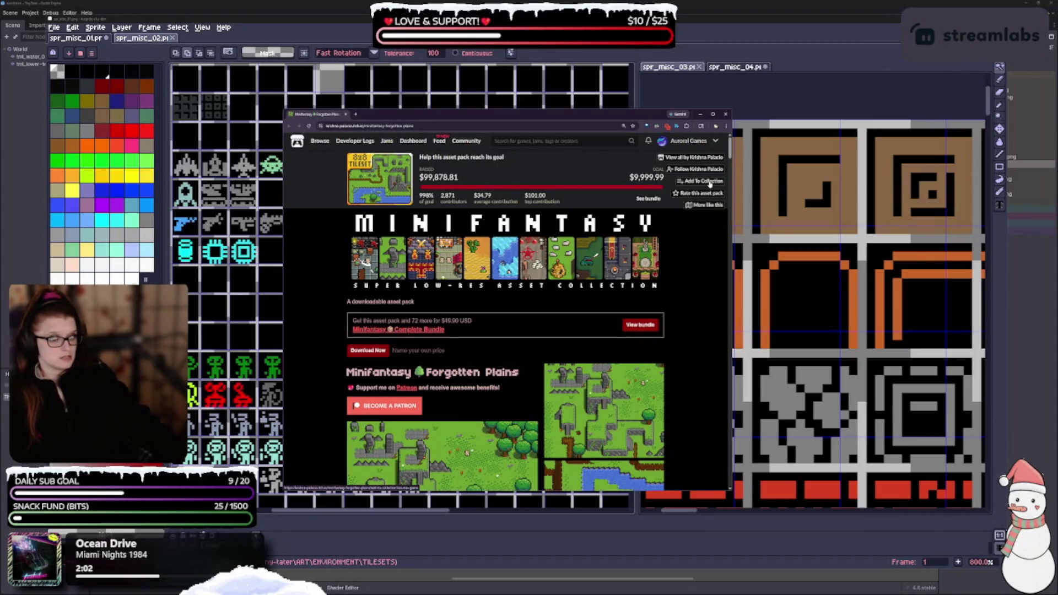
Add Forgotten Plains to the Pixels collection and return to the Aseprite sprite sheet
click(701, 182)
click(439, 373)
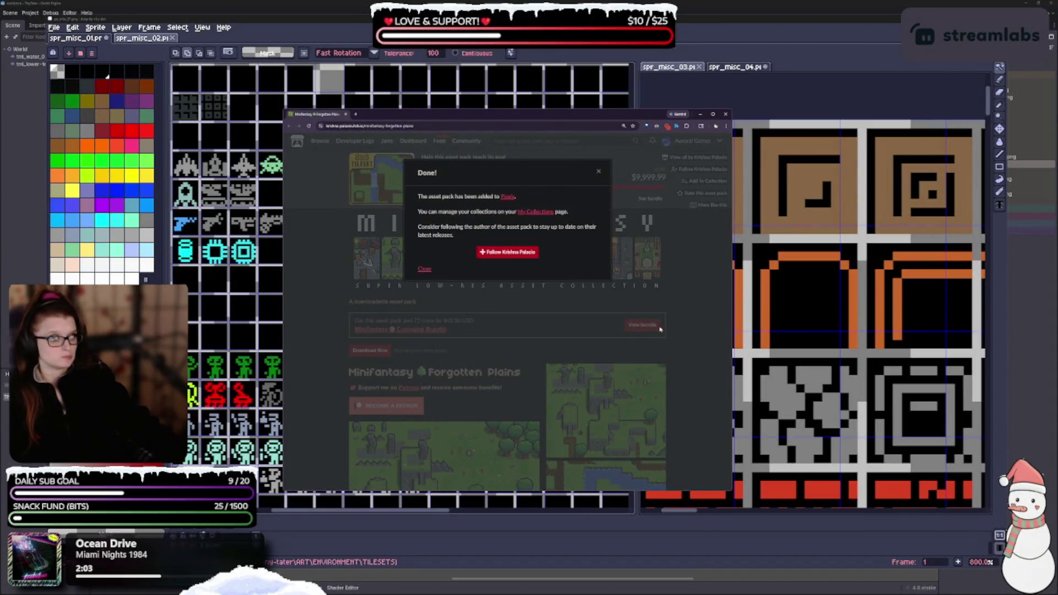
click(681, 327)
scroll(683, 328, down, 2)
scroll(680, 332, down, 3)
scroll(680, 330, down, 3)
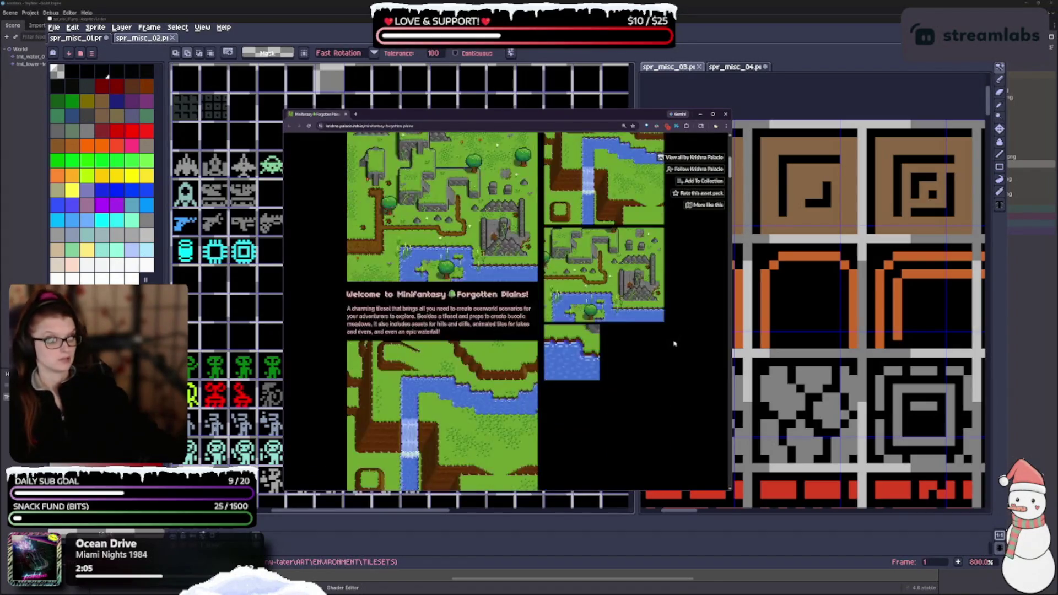
scroll(662, 348, down, 3)
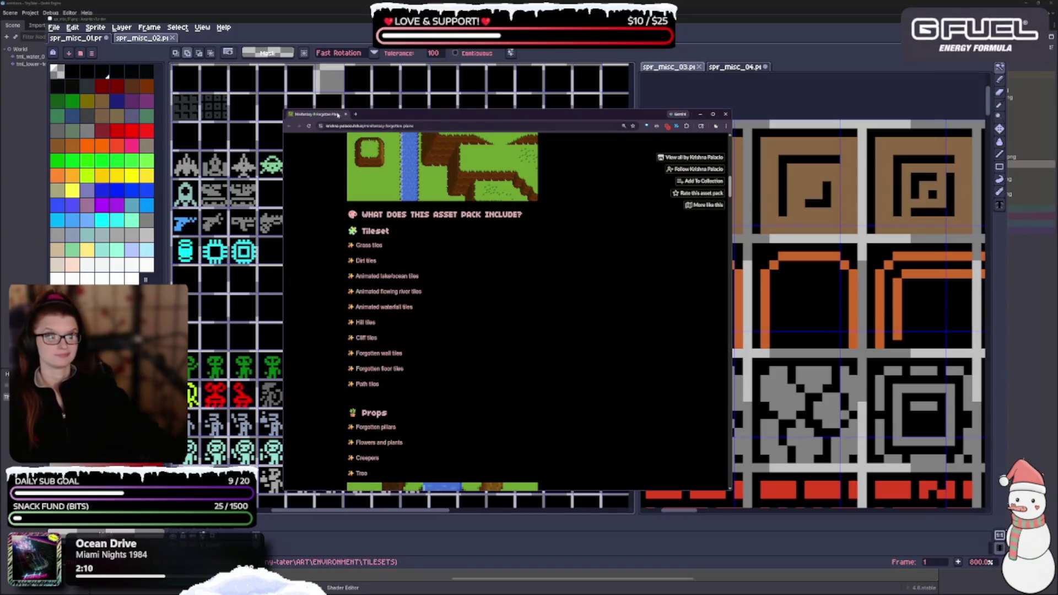
key(alt+Tab)
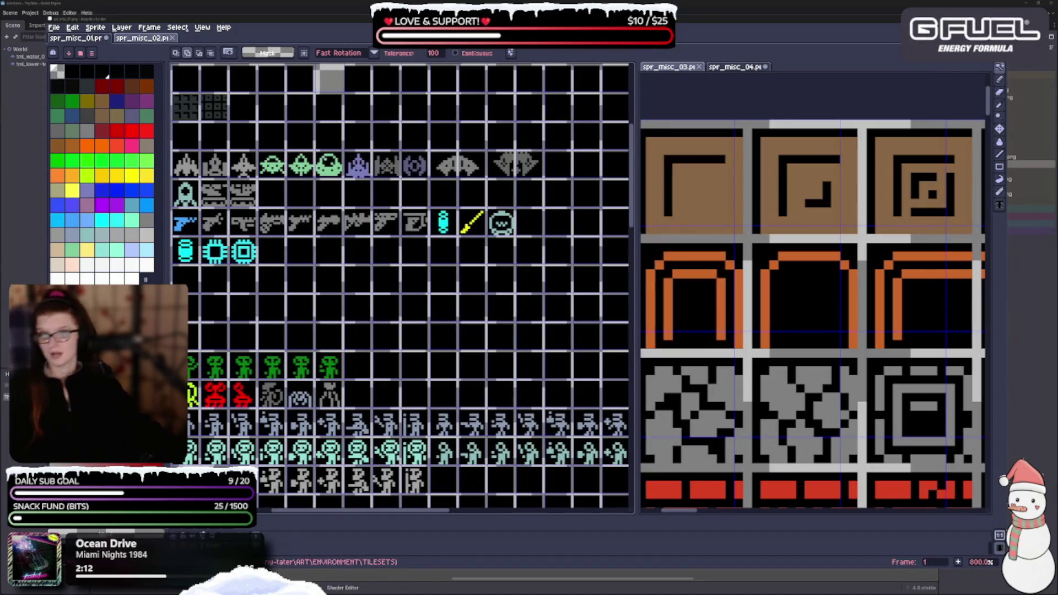
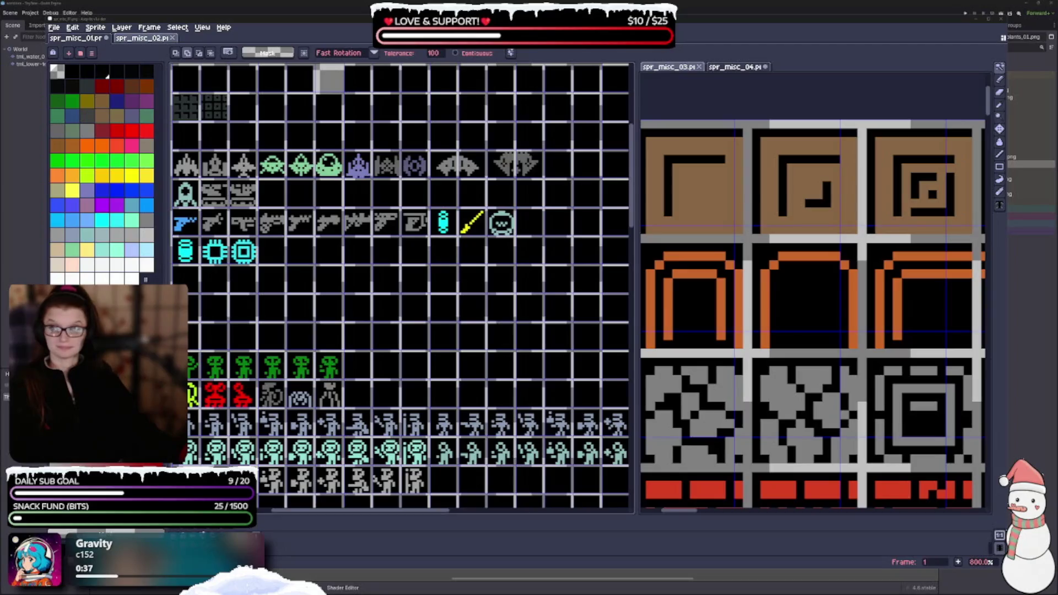
Close the spr_misc_04 and spr_misc_03 sheets without saving their changes
click(496, 266)
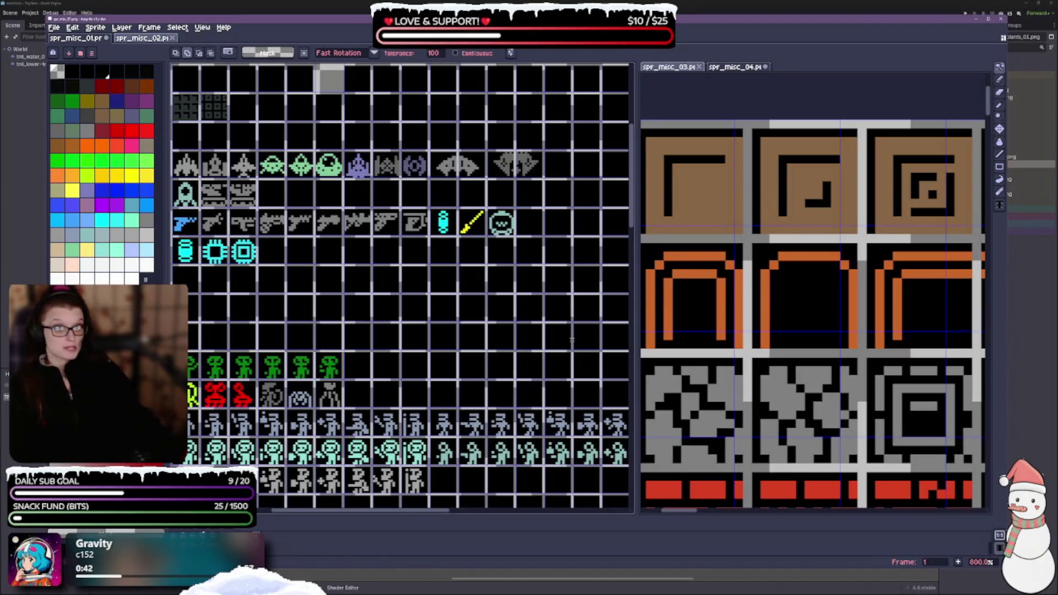
scroll(480, 330, down, 3)
drag(480, 331, 387, 265)
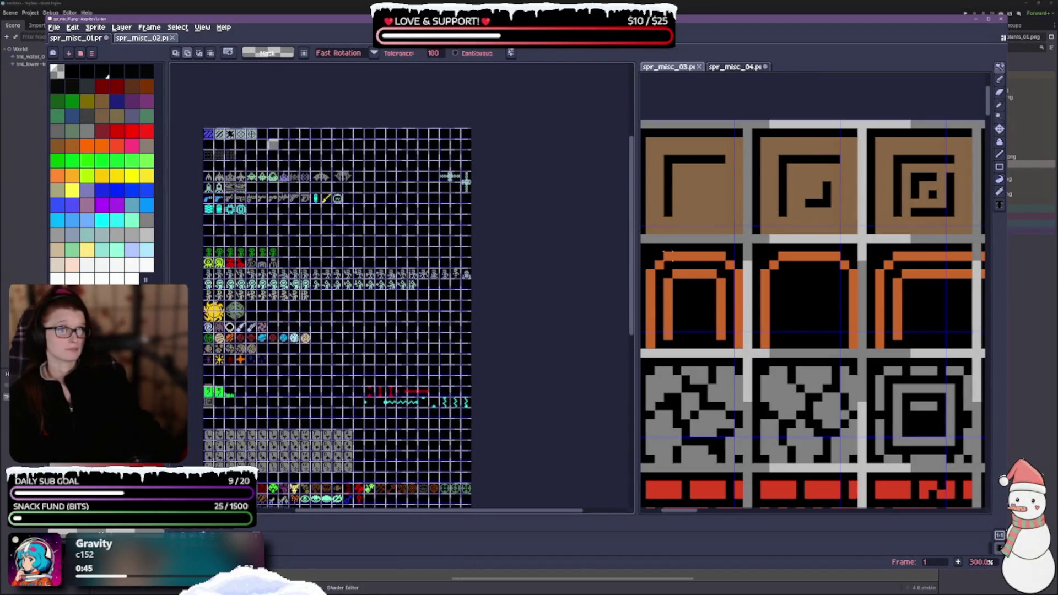
click(765, 67)
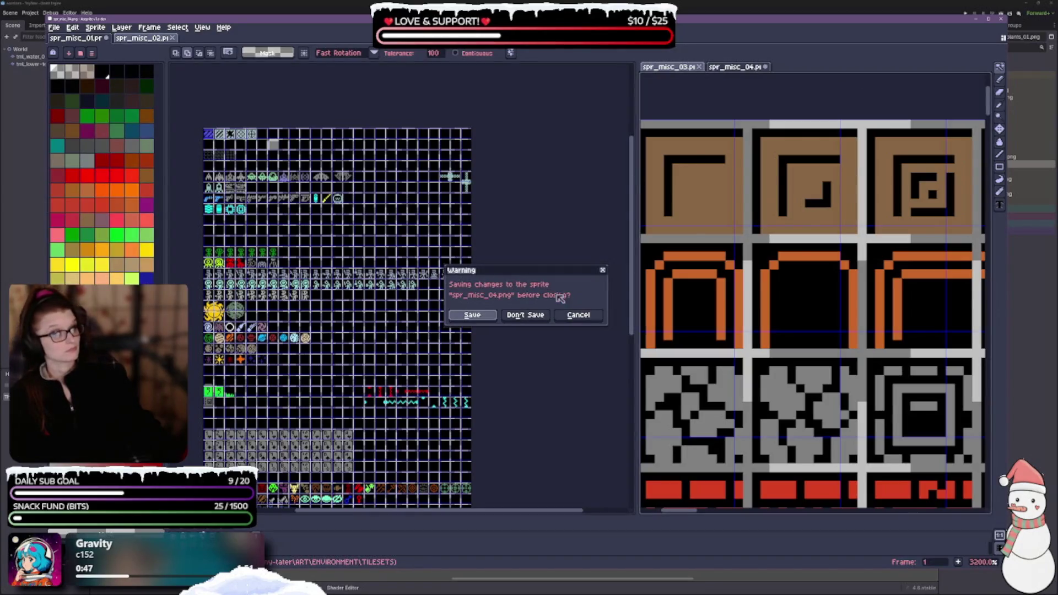
click(526, 315)
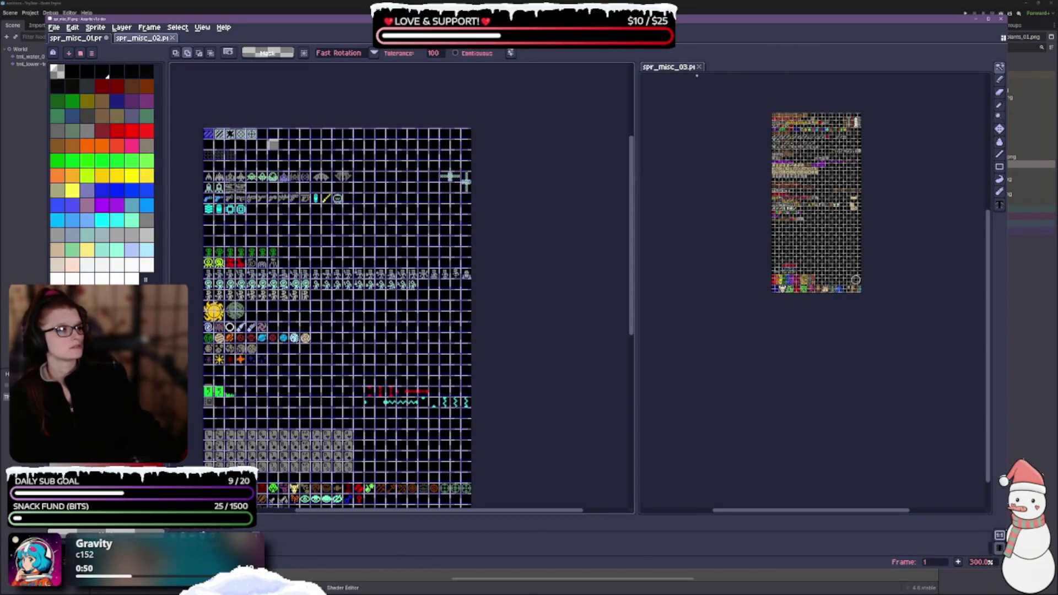
click(698, 66)
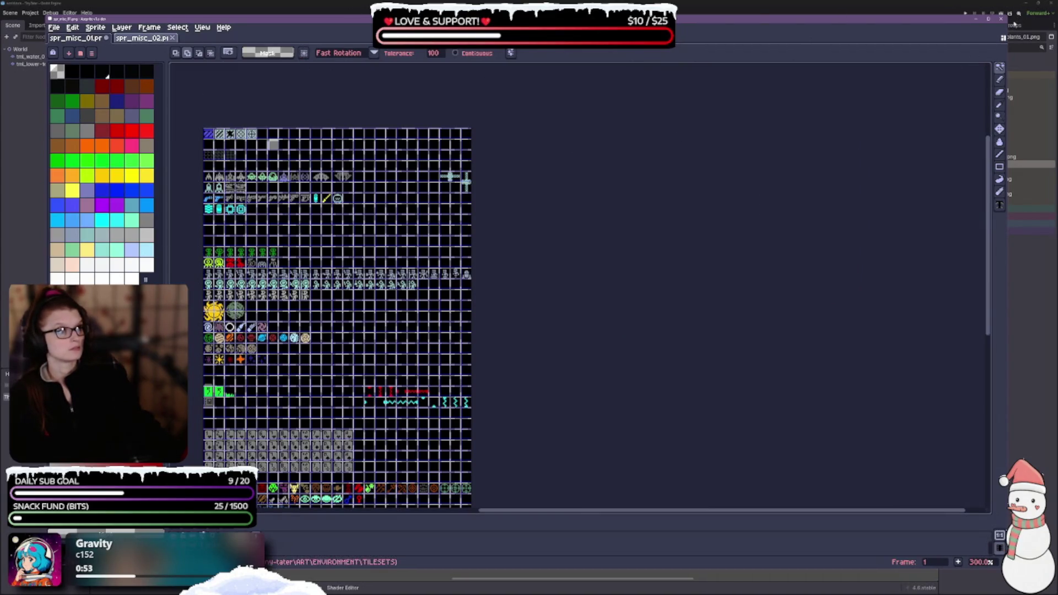
Quit Aseprite, discarding the unsaved changes to spr_misc_01
click(985, 47)
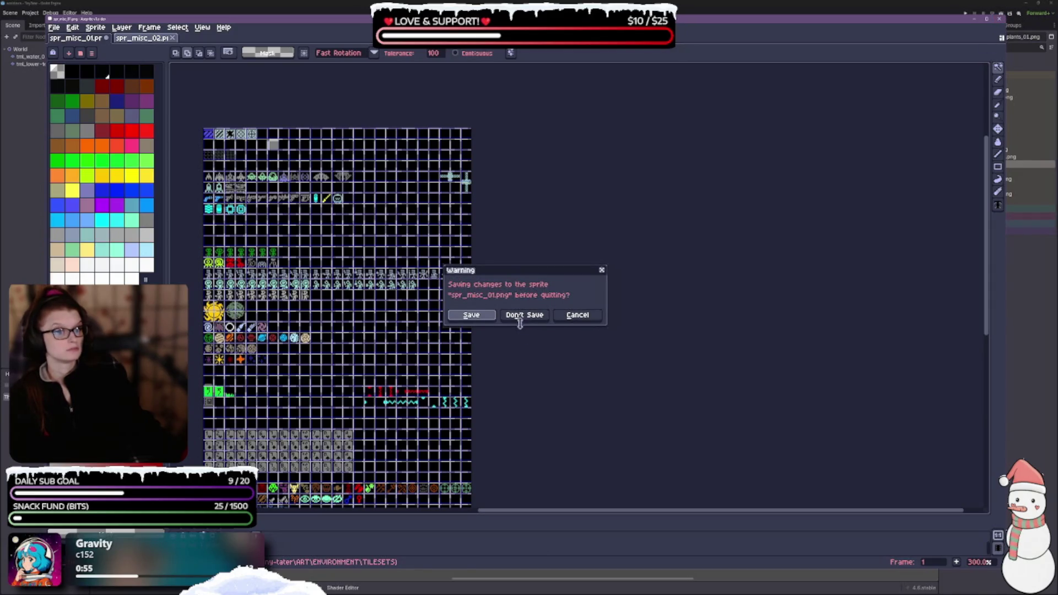
click(521, 316)
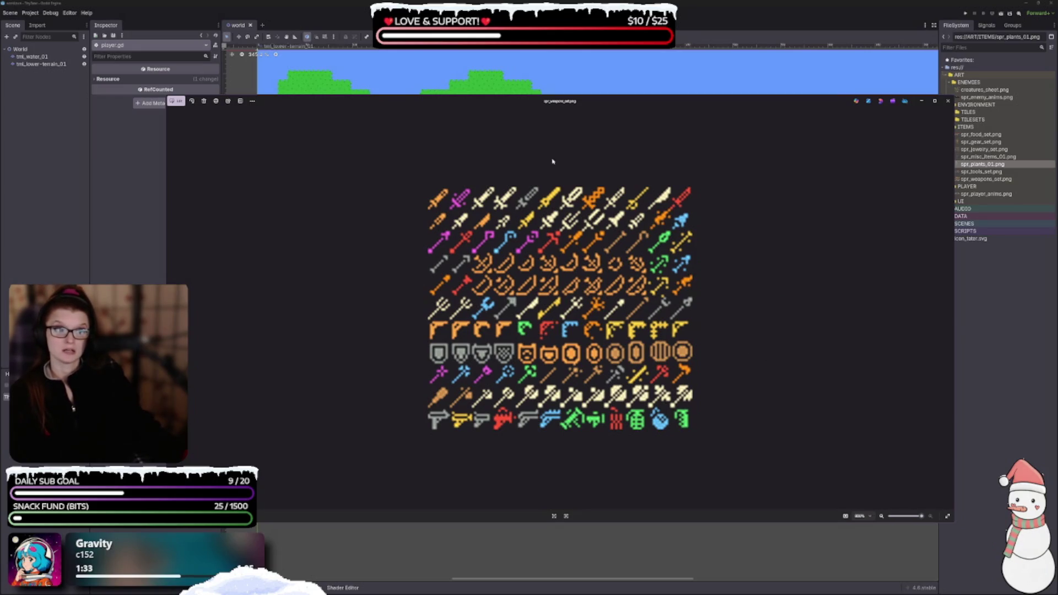
Flip forward to spr_tools_set.png and spr_plants_01.png, then close the viewer
click(950, 309)
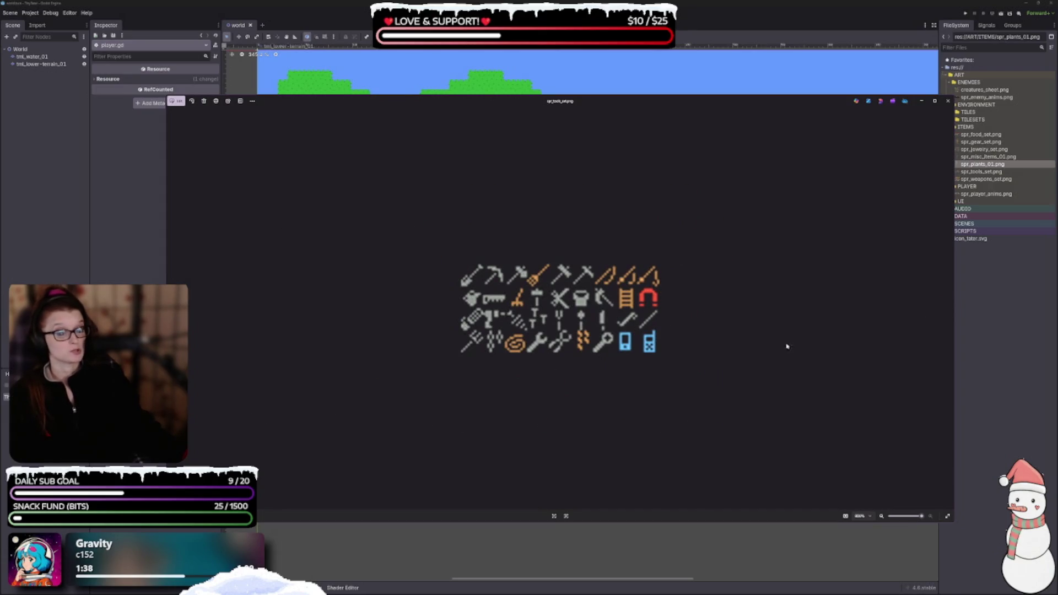
click(950, 311)
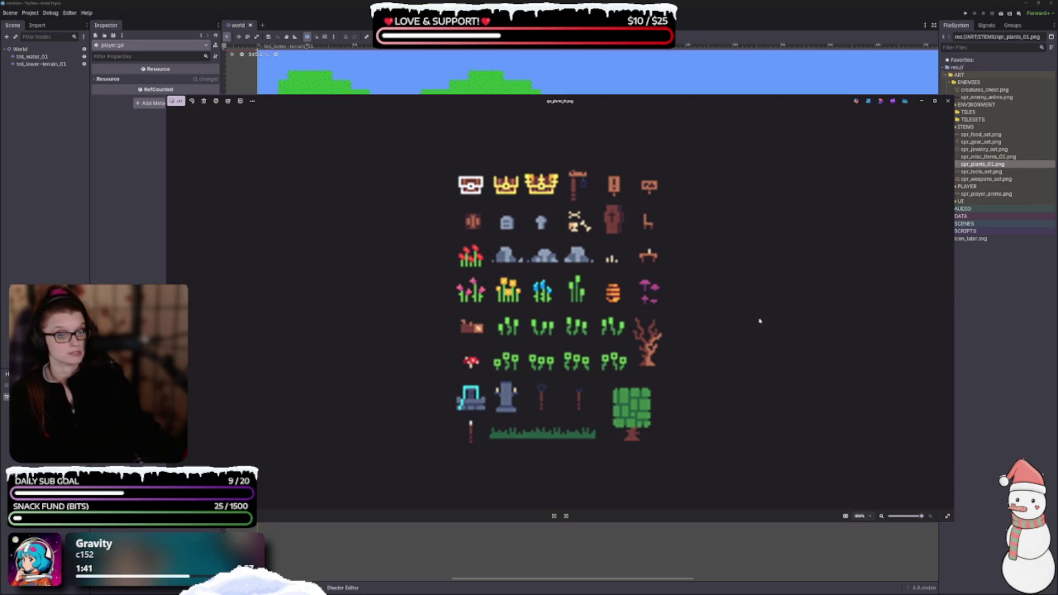
key(Escape)
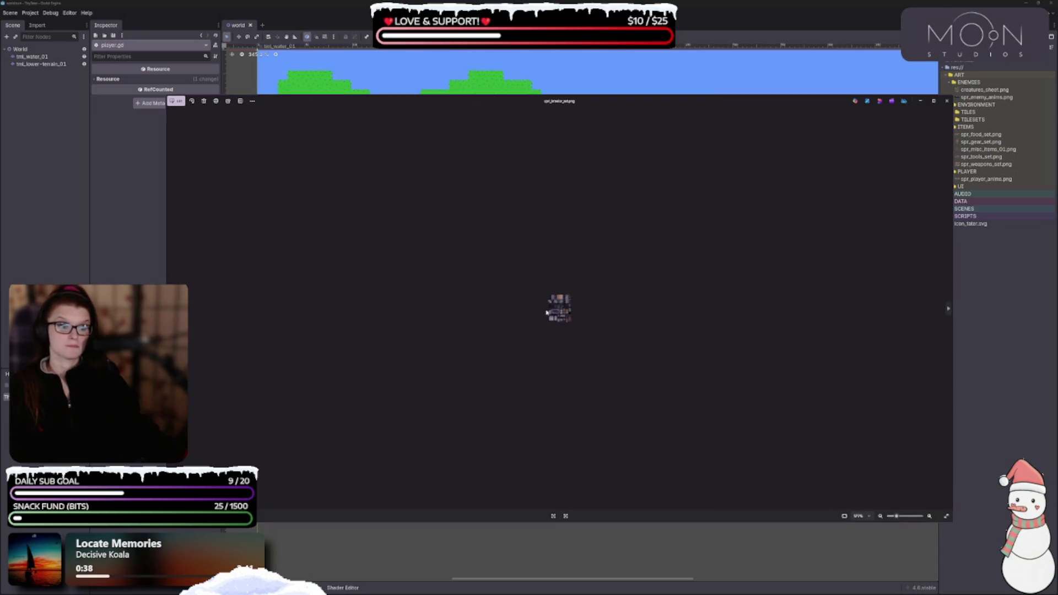
scroll(582, 323, up, 2)
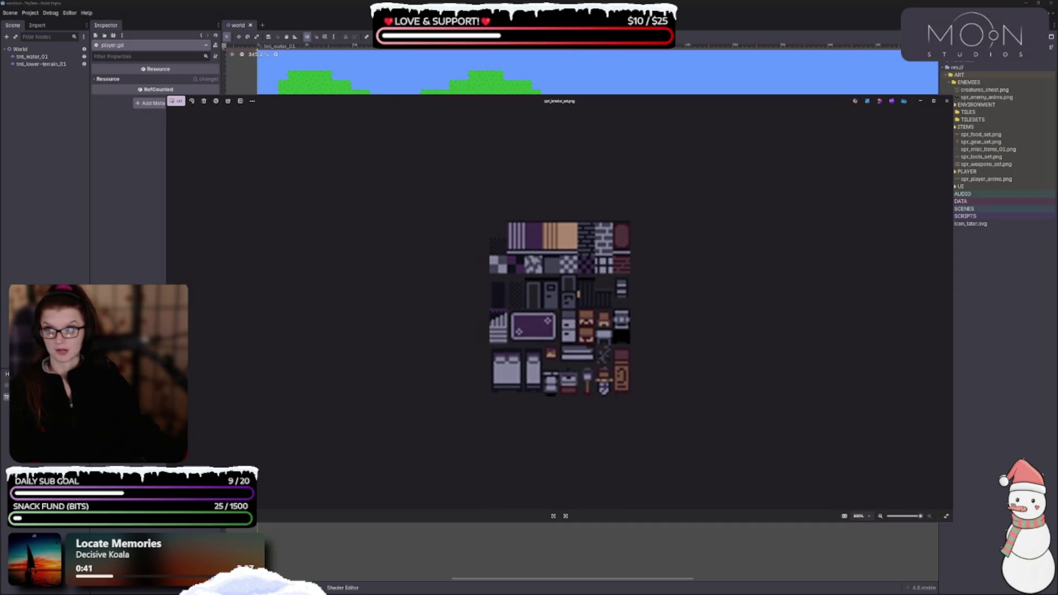
Flip between the ground, icon and tall terrain tilesets, ending on the wide multicoloured sheet
click(950, 311)
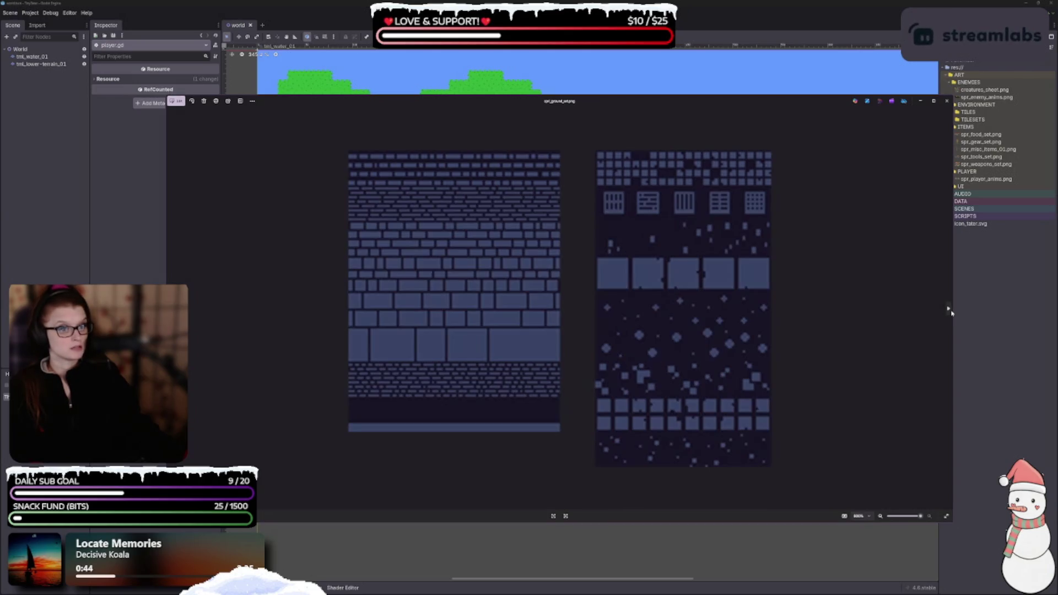
click(950, 311)
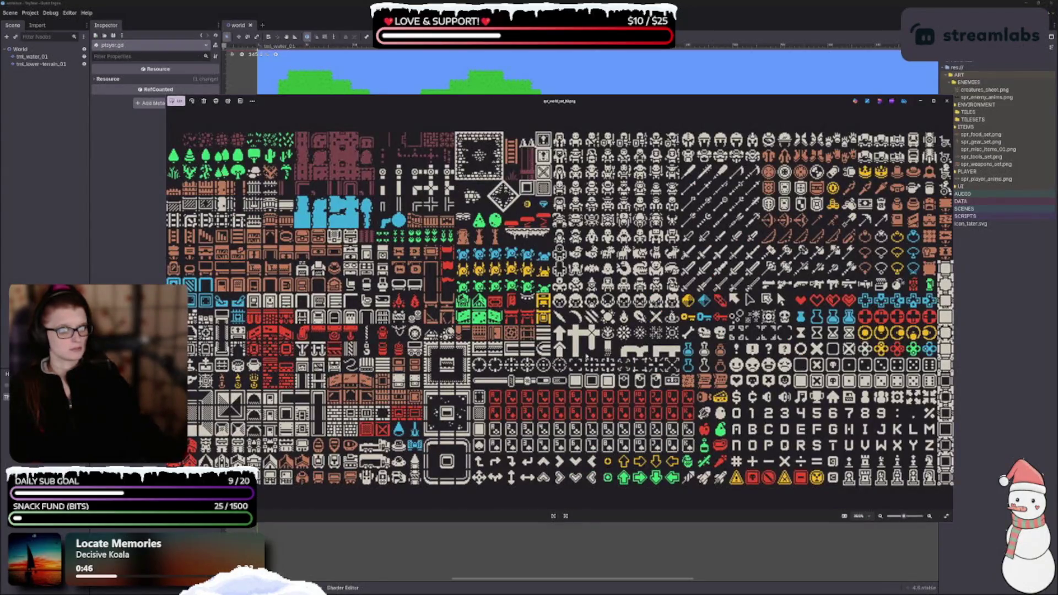
scroll(559, 308, down, 2)
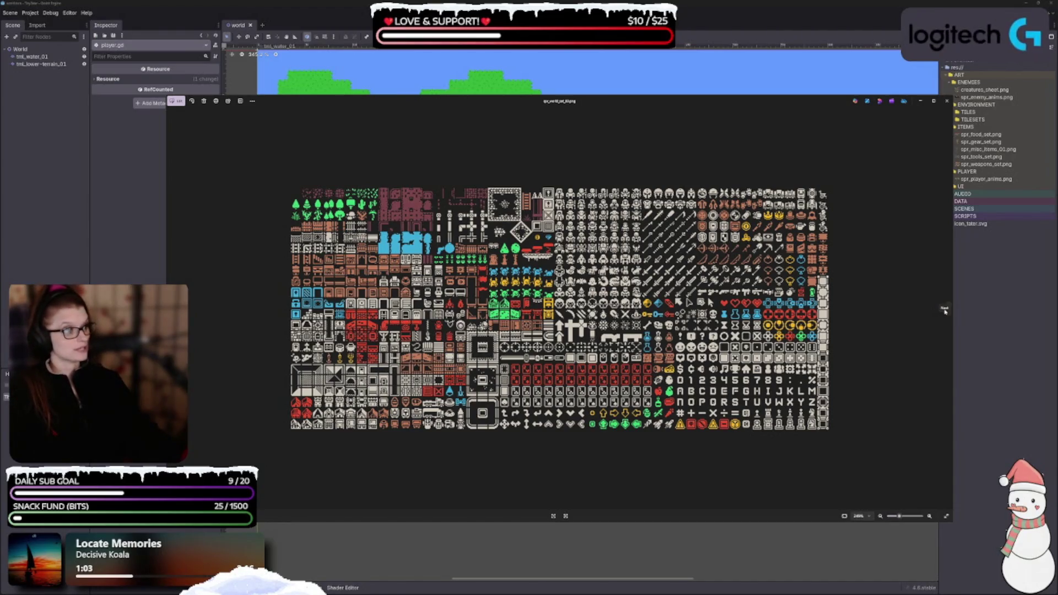
click(948, 310)
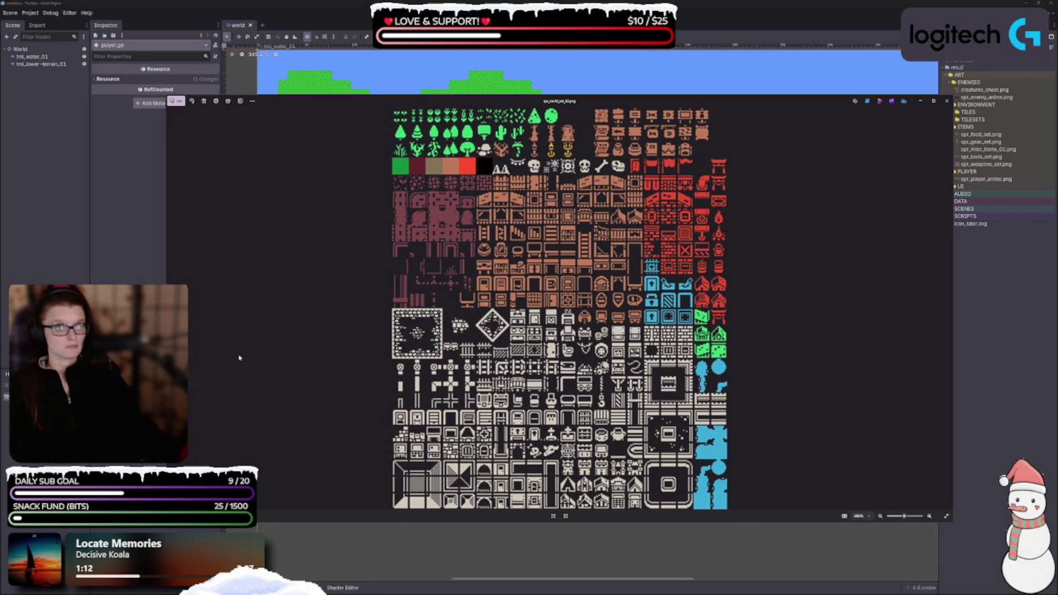
key(Left)
scroll(618, 285, up, 1)
scroll(618, 285, up, 2)
scroll(618, 285, up, 1)
scroll(618, 286, up, 2)
scroll(618, 286, down, 2)
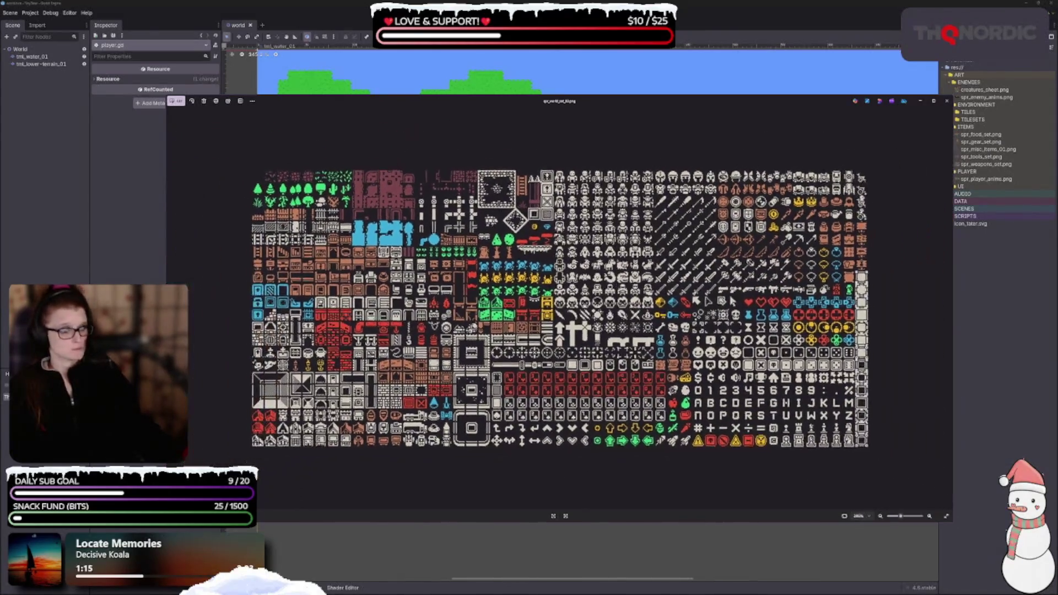
key(Right)
scroll(393, 335, up, 2)
scroll(393, 335, up, 2)
scroll(393, 335, up, 1)
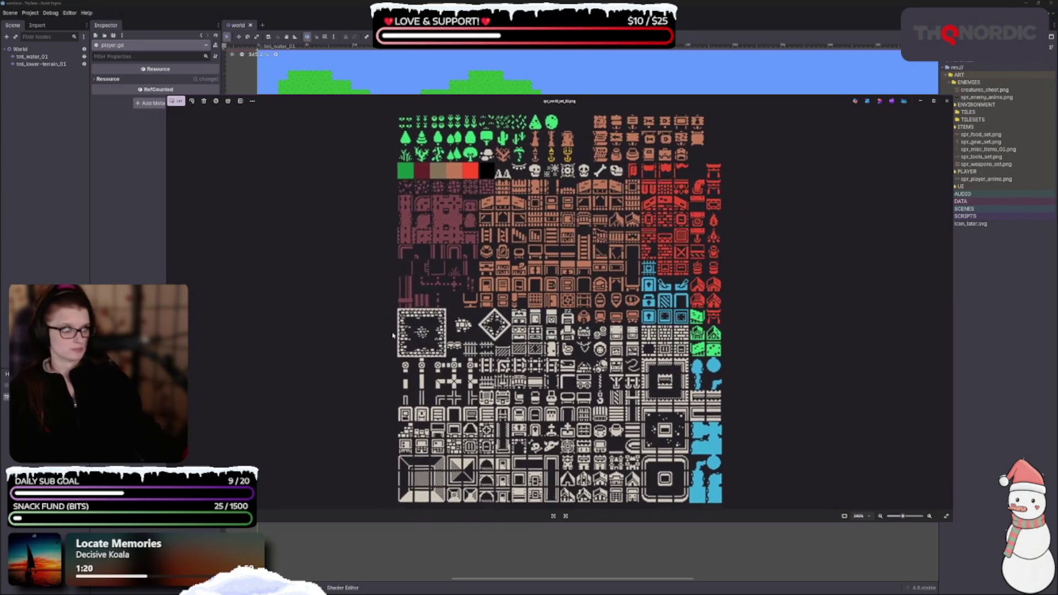
scroll(393, 335, down, 1)
key(Left)
scroll(229, 307, up, 1)
scroll(223, 230, up, 1)
scroll(231, 403, up, 1)
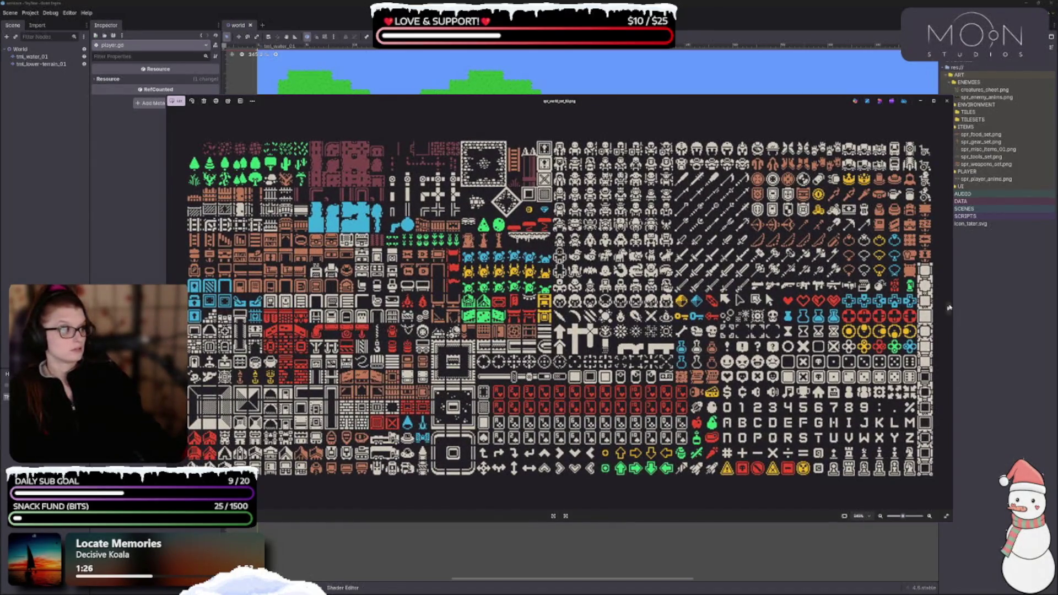
key(Right)
scroll(703, 373, up, 4)
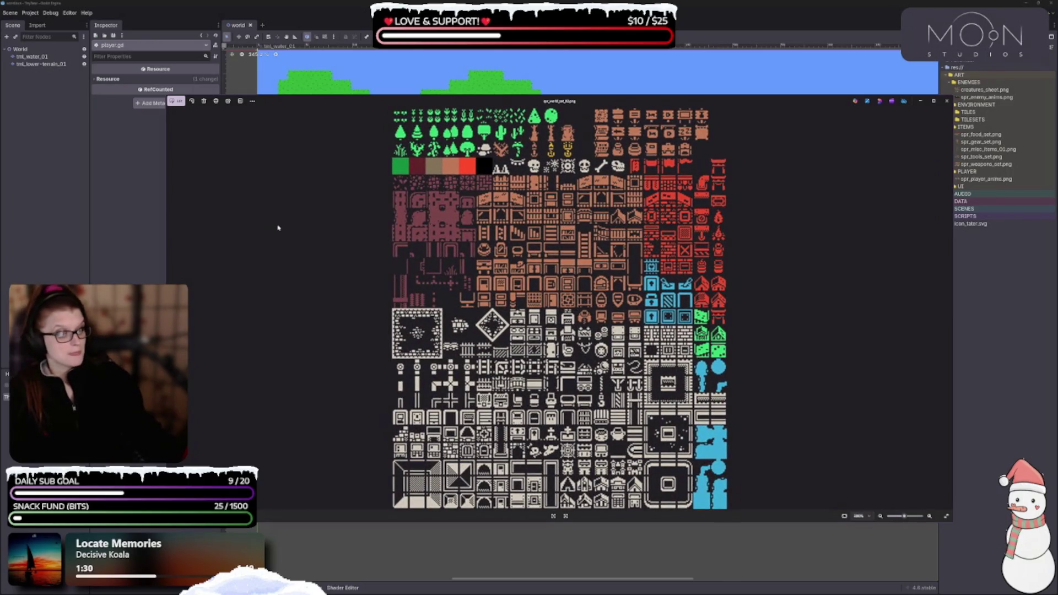
scroll(278, 228, down, 1)
key(Right)
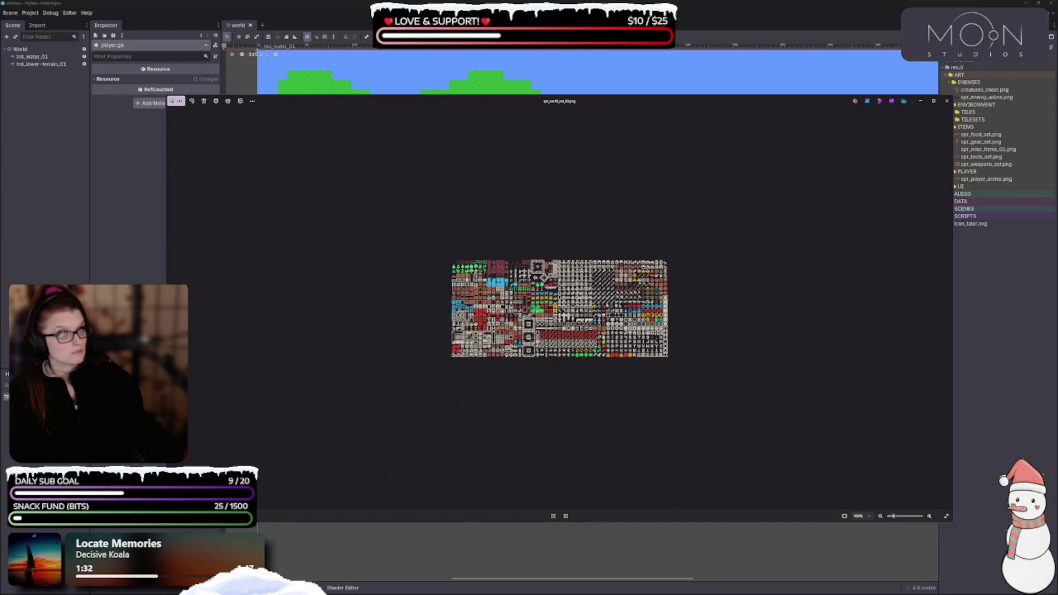
scroll(559, 308, up, 1)
scroll(559, 309, up, 3)
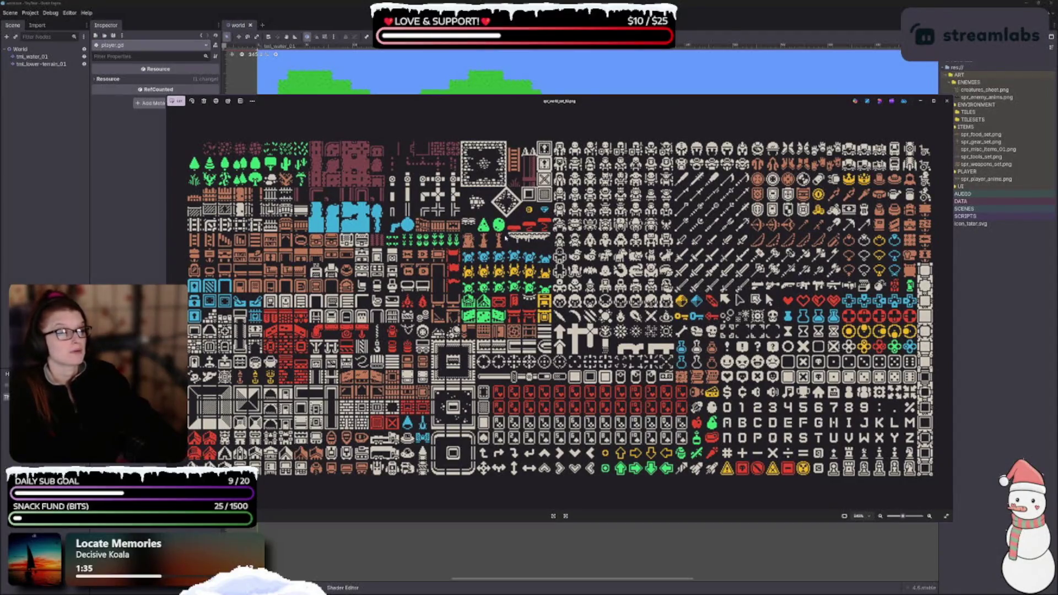
drag(607, 100, 480, 41)
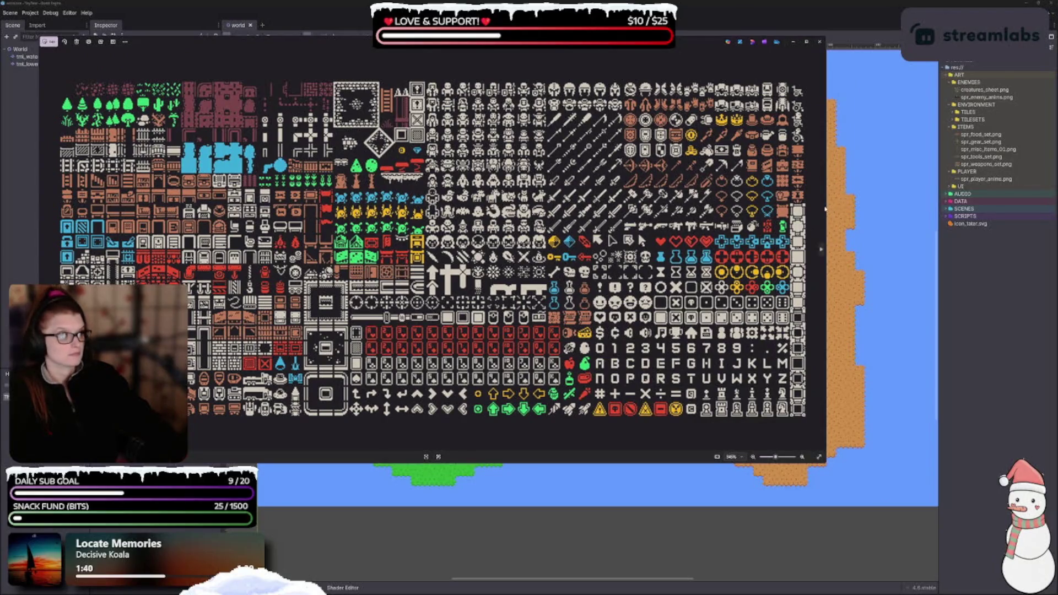
Narrow the wide tileset window and place a second window showing the tall terrain tileset to its right
drag(826, 199, 599, 205)
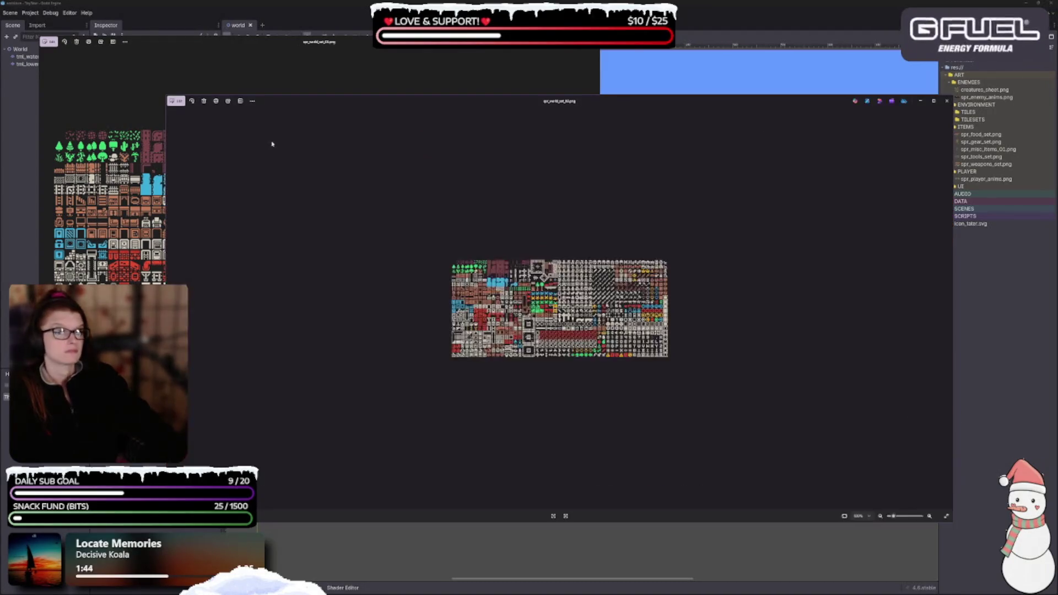
mouse_move(291, 102)
mouse_down()
mouse_move(303, 209)
mouse_move(251, 151)
mouse_up()
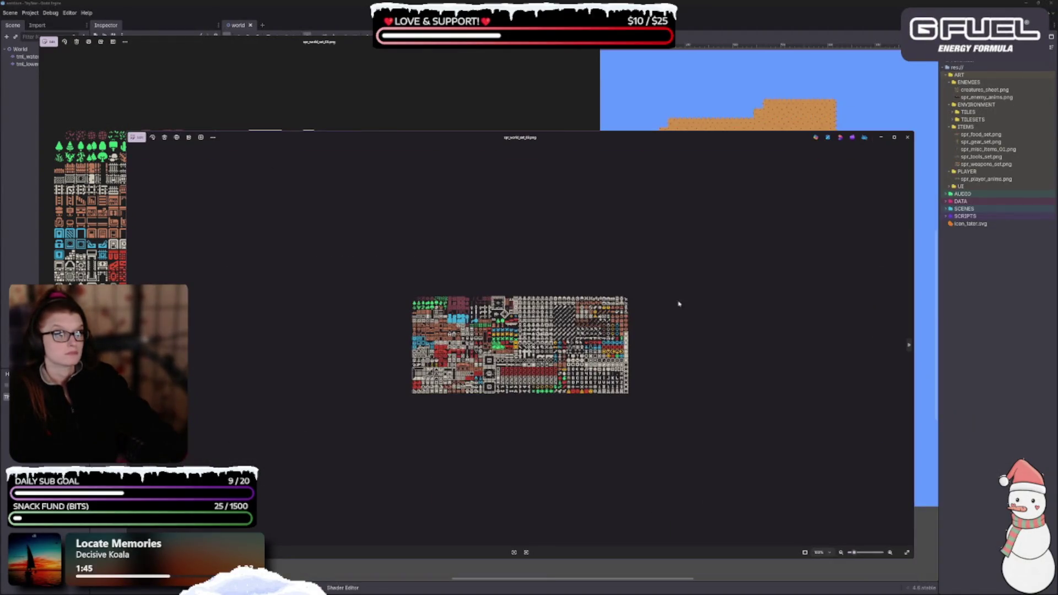
click(908, 348)
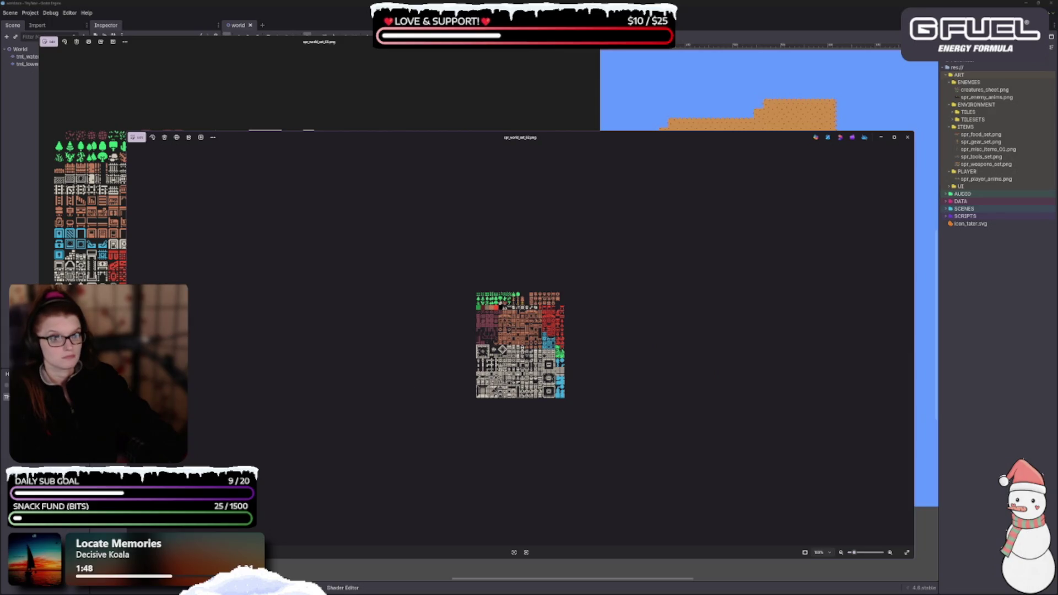
drag(125, 338, 507, 339)
scroll(730, 351, up, 2)
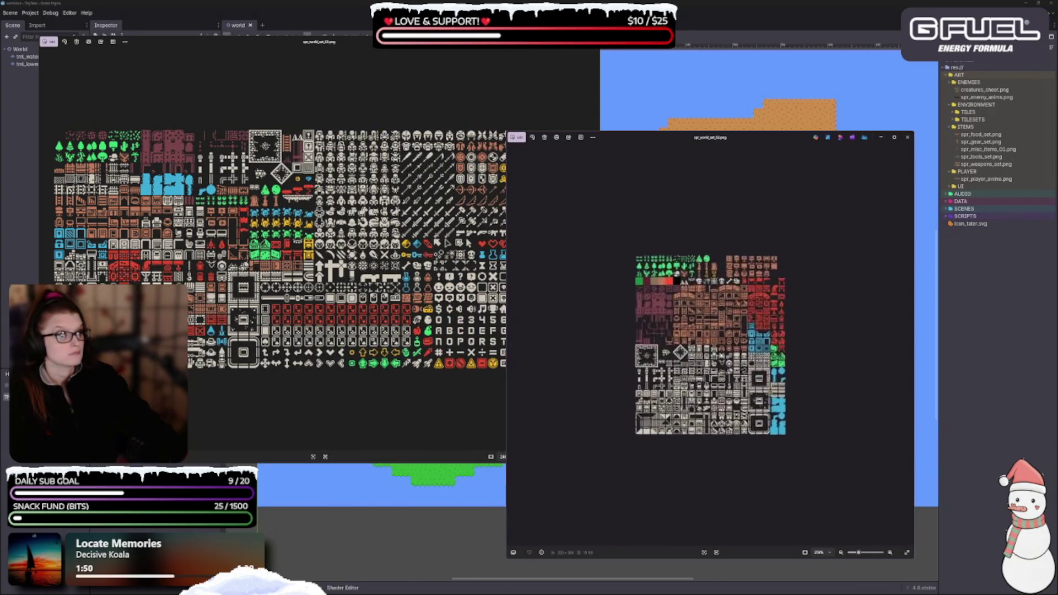
scroll(730, 351, up, 3)
scroll(731, 350, down, 1)
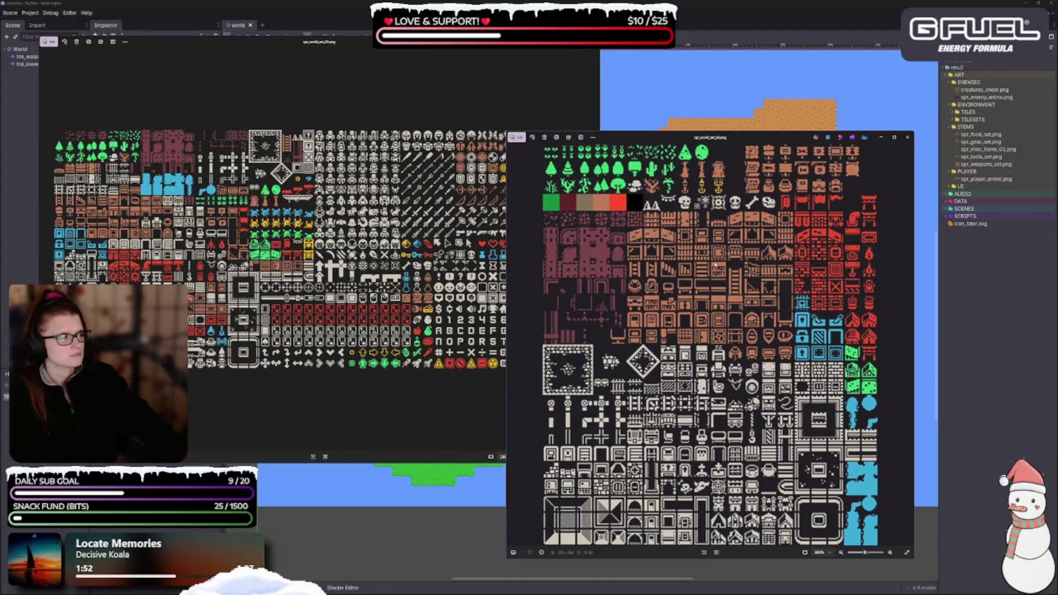
drag(725, 139, 816, 127)
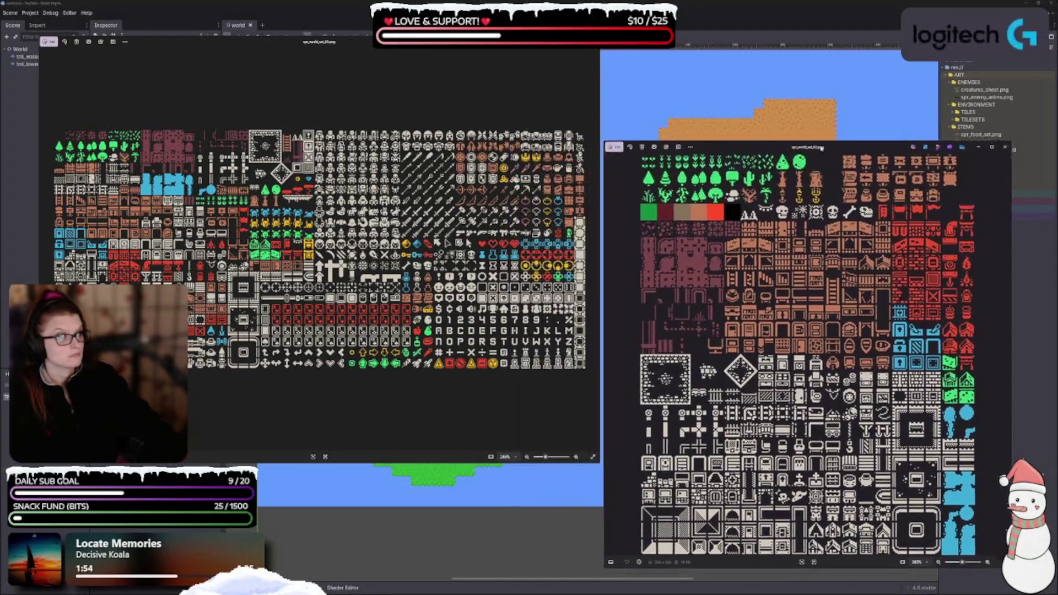
scroll(802, 331, down, 1)
scroll(802, 333, up, 1)
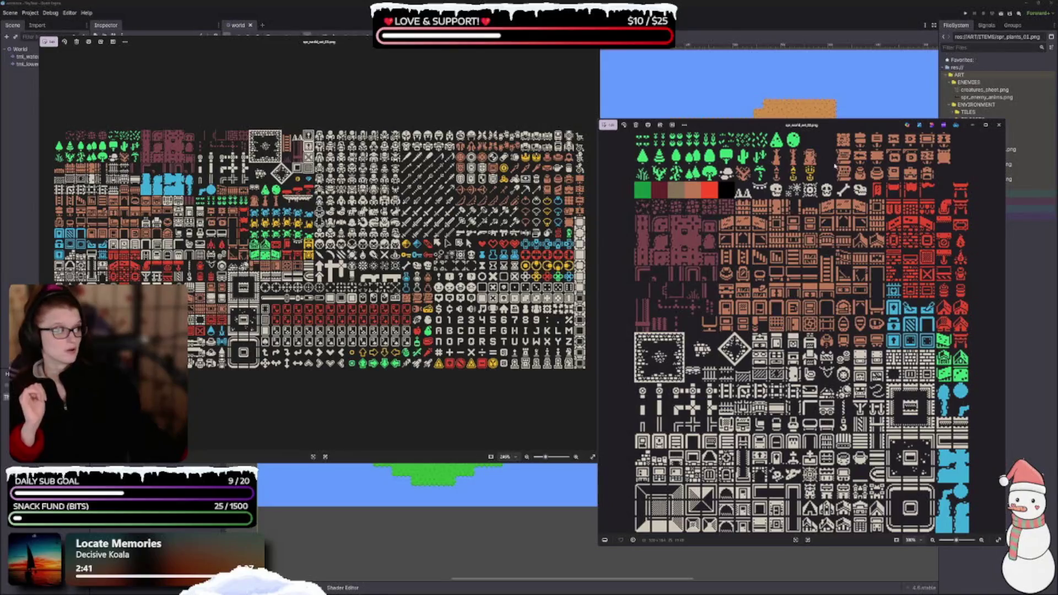
Close the tall tileset window and the wide tileset window
click(998, 125)
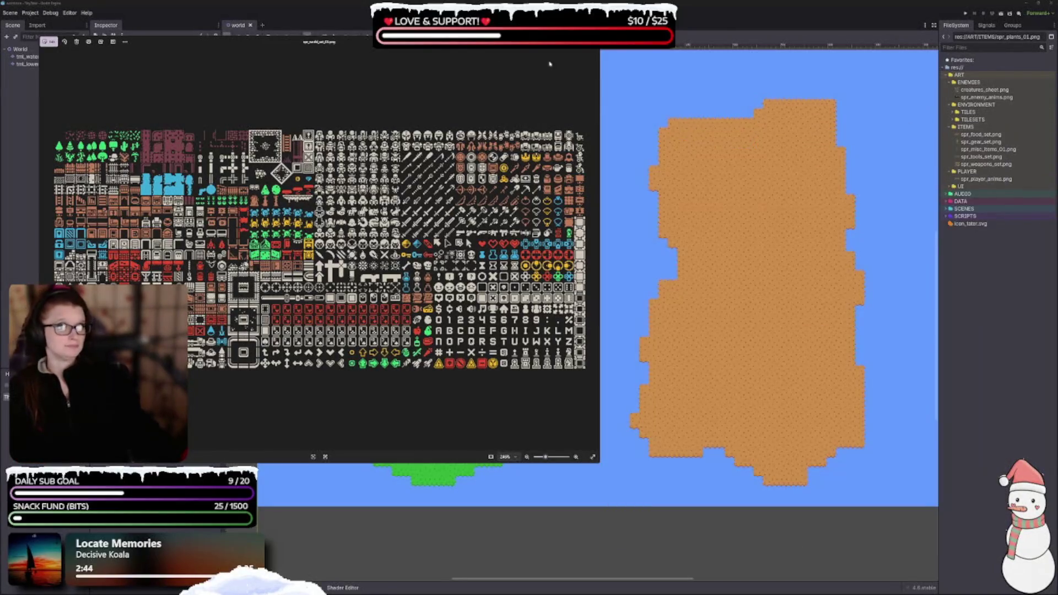
key(Escape)
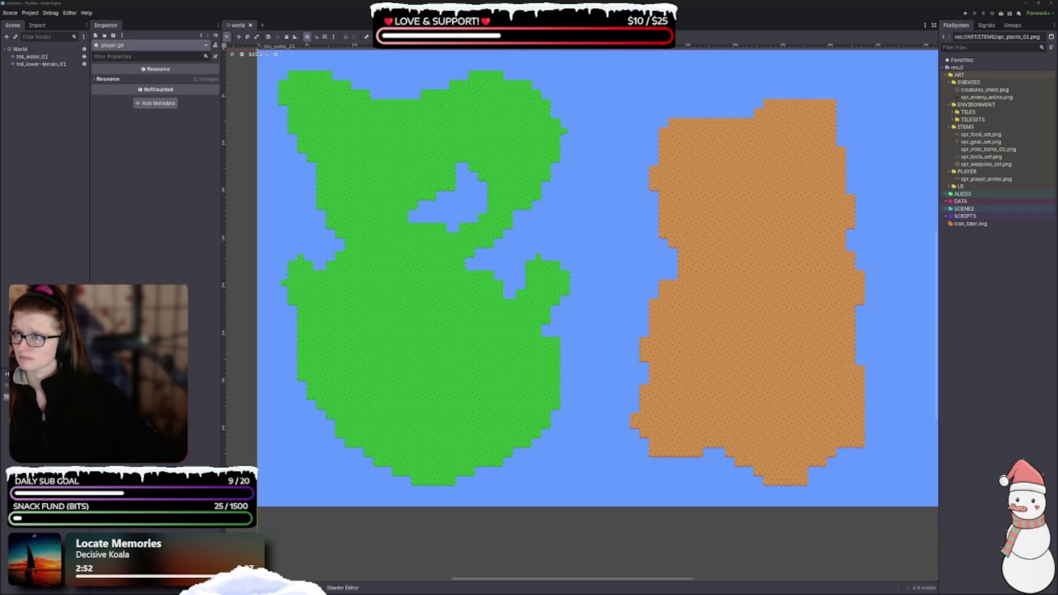
scroll(455, 359, up, 2)
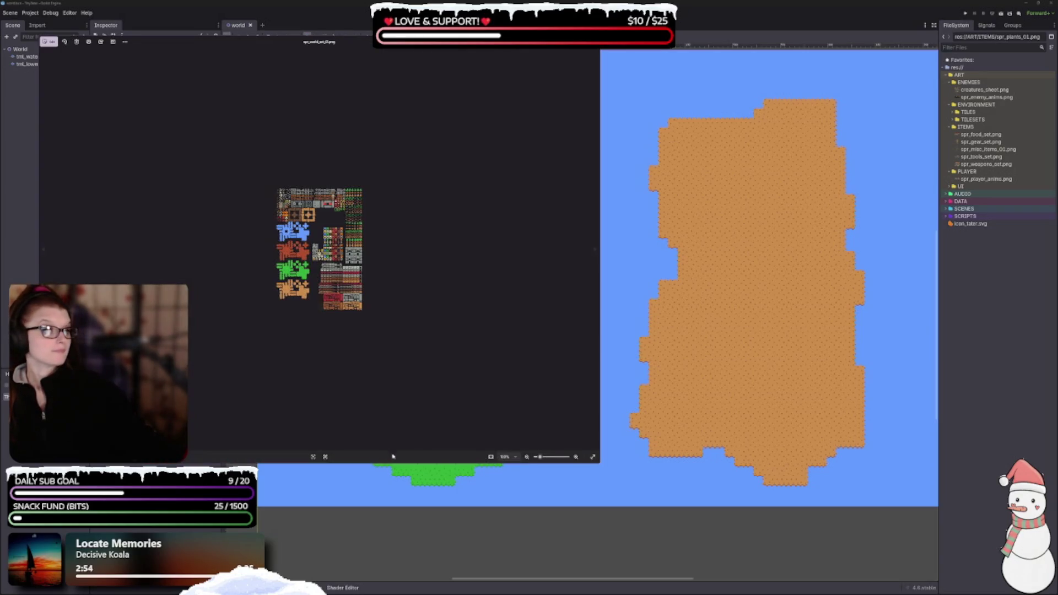
scroll(438, 339, up, 2)
scroll(416, 316, up, 3)
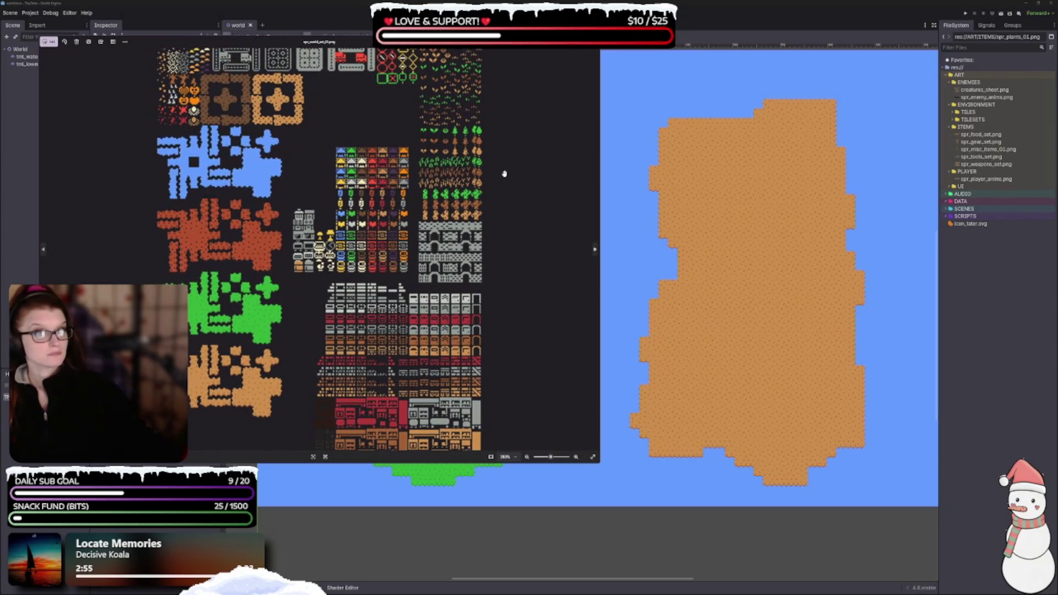
Close the world tileset and dungeon tileset previews
key(Escape)
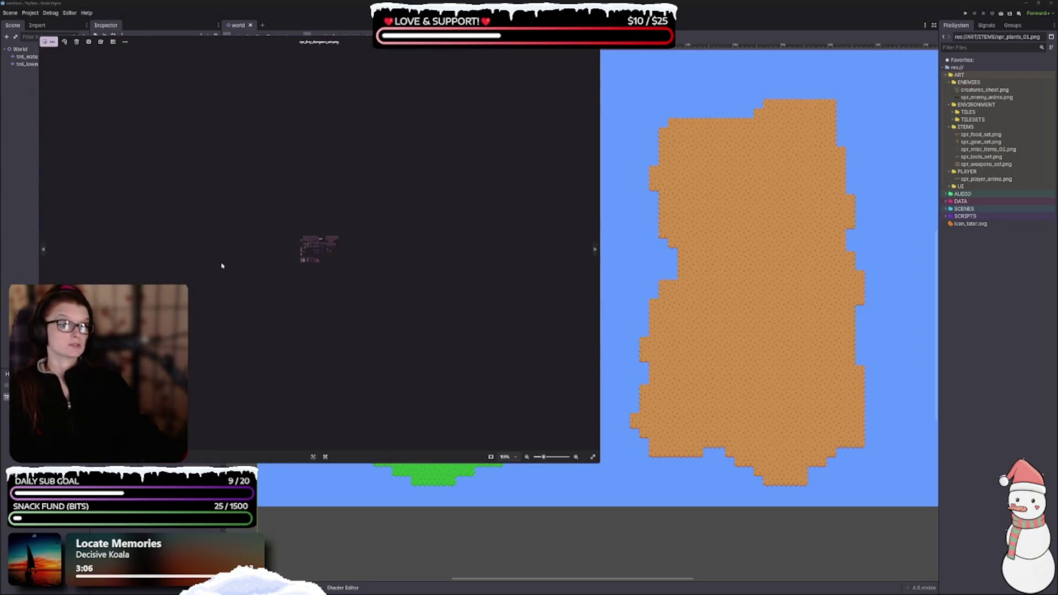
scroll(271, 272, up, 2)
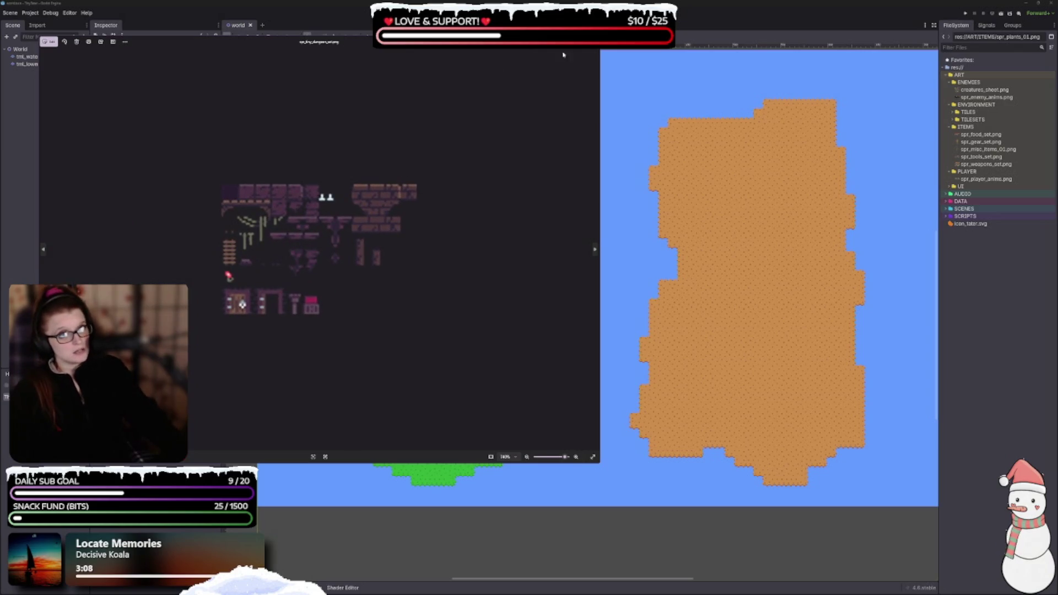
key(Escape)
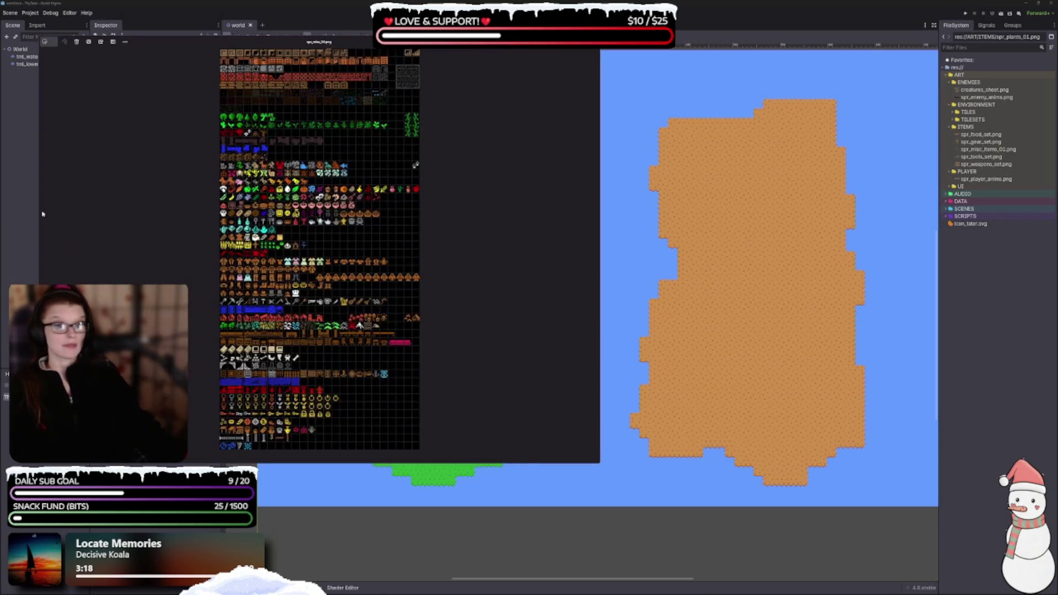
scroll(258, 315, up, 2)
scroll(281, 298, up, 3)
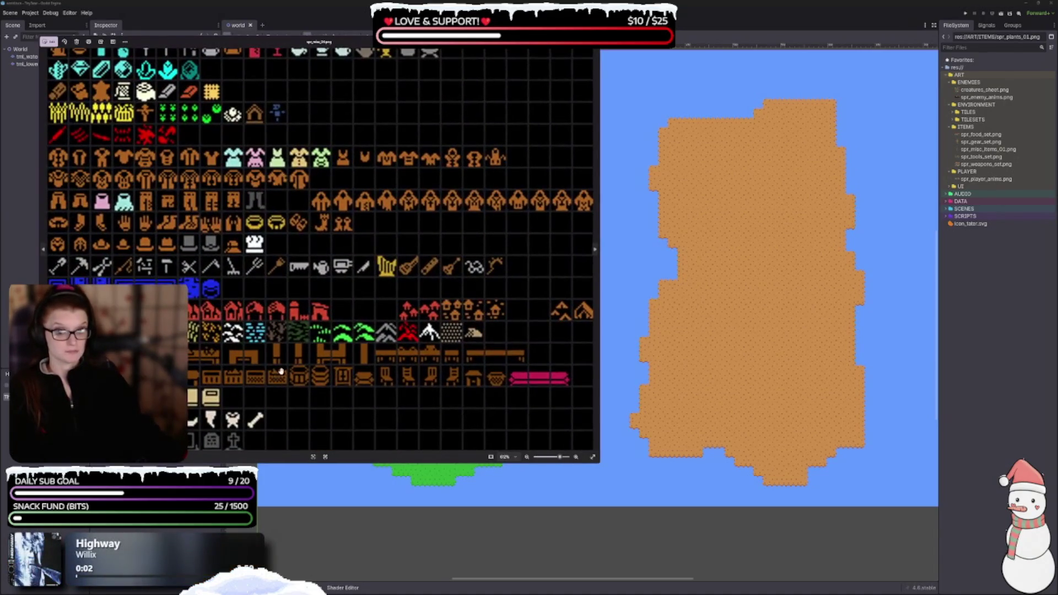
scroll(295, 282, down, 2)
scroll(295, 282, down, 3)
scroll(314, 372, down, 1)
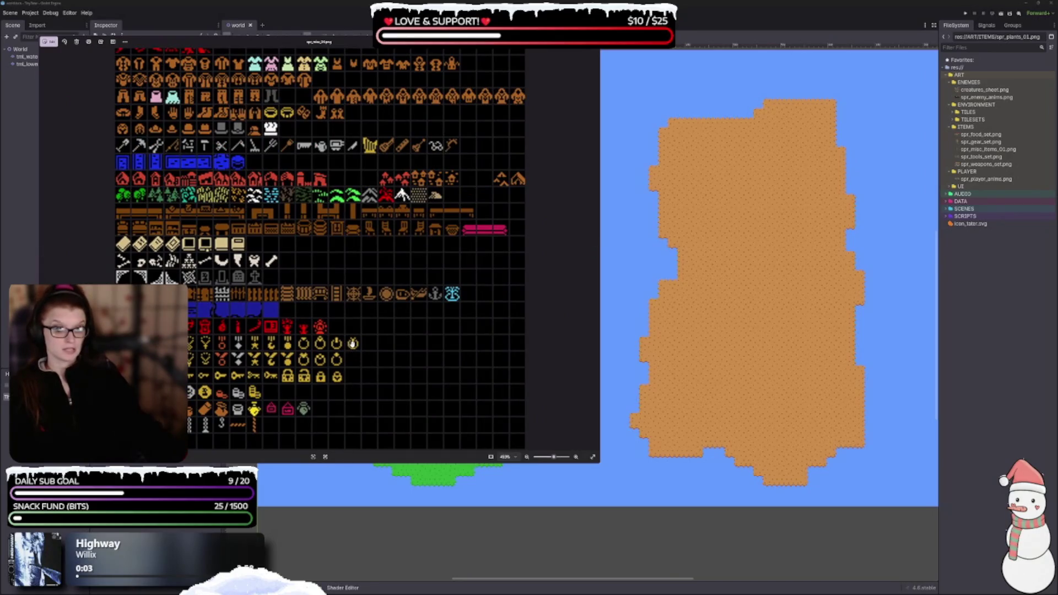
scroll(333, 282, up, 2)
scroll(329, 289, up, 2)
scroll(324, 265, up, 3)
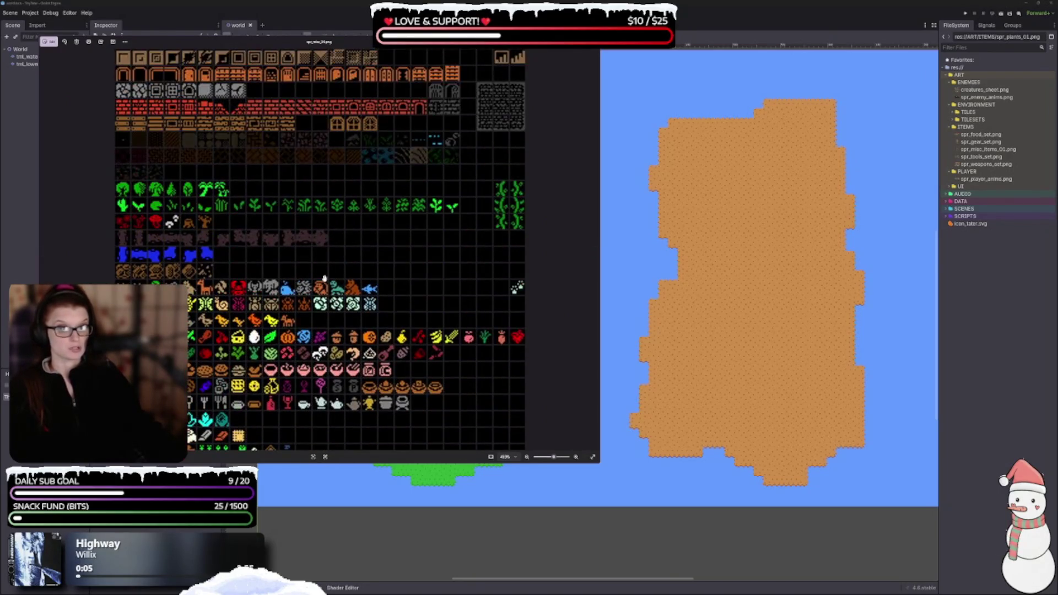
Move the misc tileset viewer out over the map, then back left over its centre
mouse_move(368, 53)
mouse_down()
mouse_move(777, 158)
mouse_move(775, 104)
mouse_up()
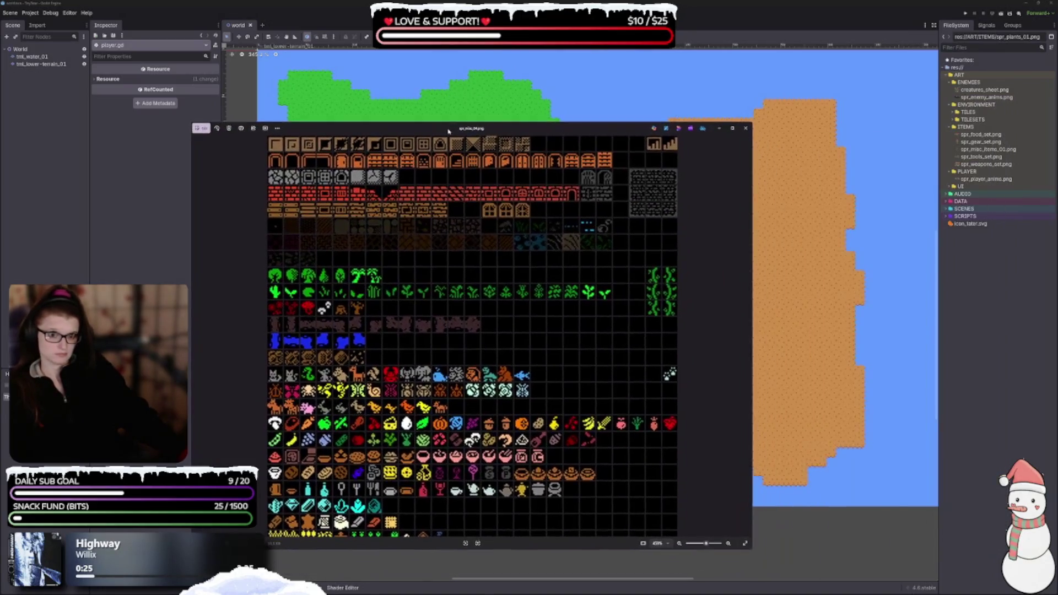
drag(705, 105, 447, 131)
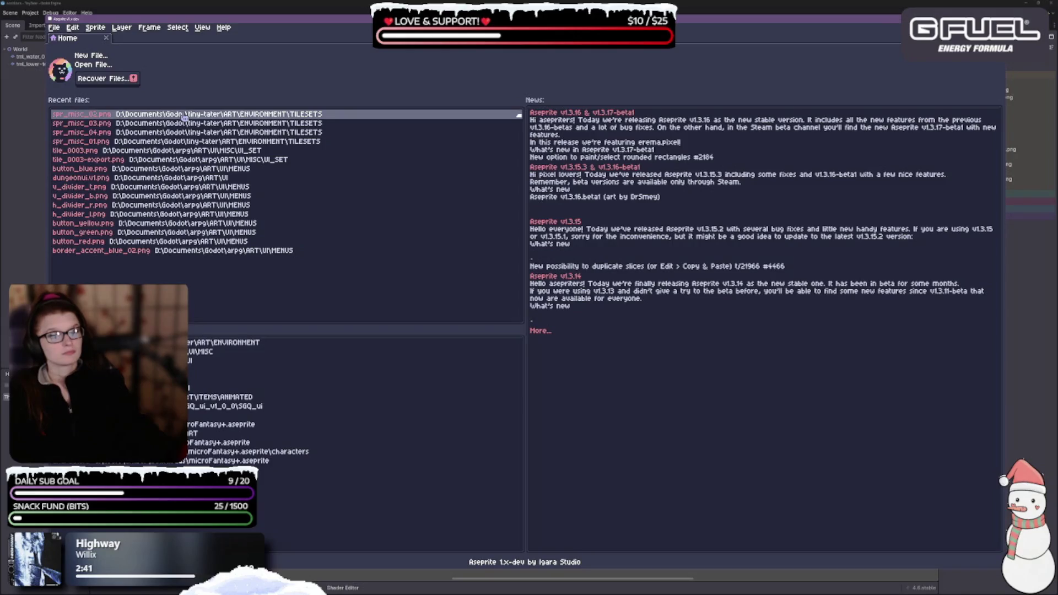
Open the button_green image from the Recent files list
click(438, 232)
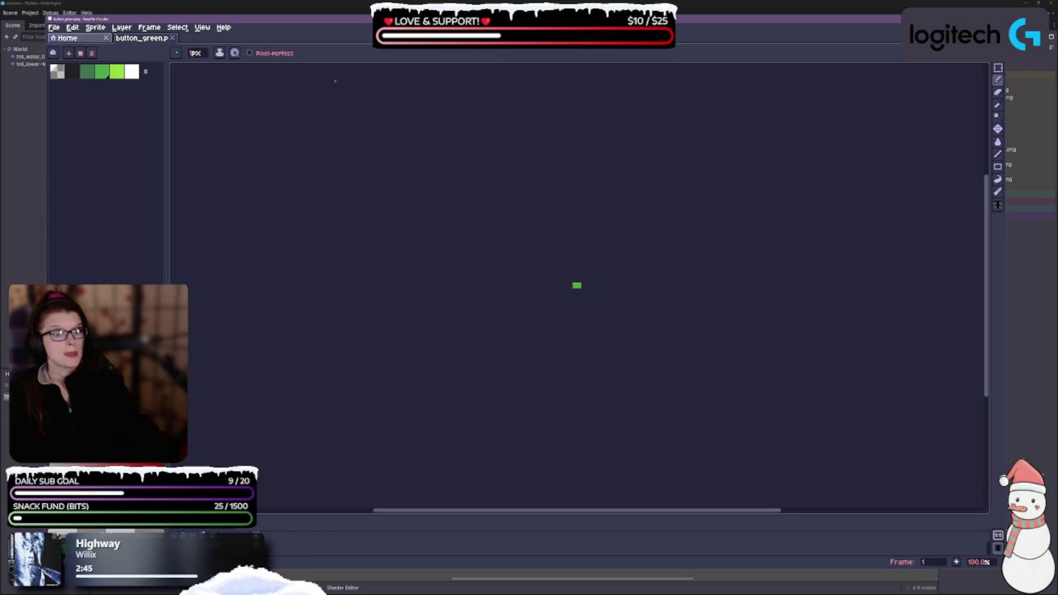
Close the mistakenly opened button_green image, leaving spr_misc_04 in the editor
click(173, 39)
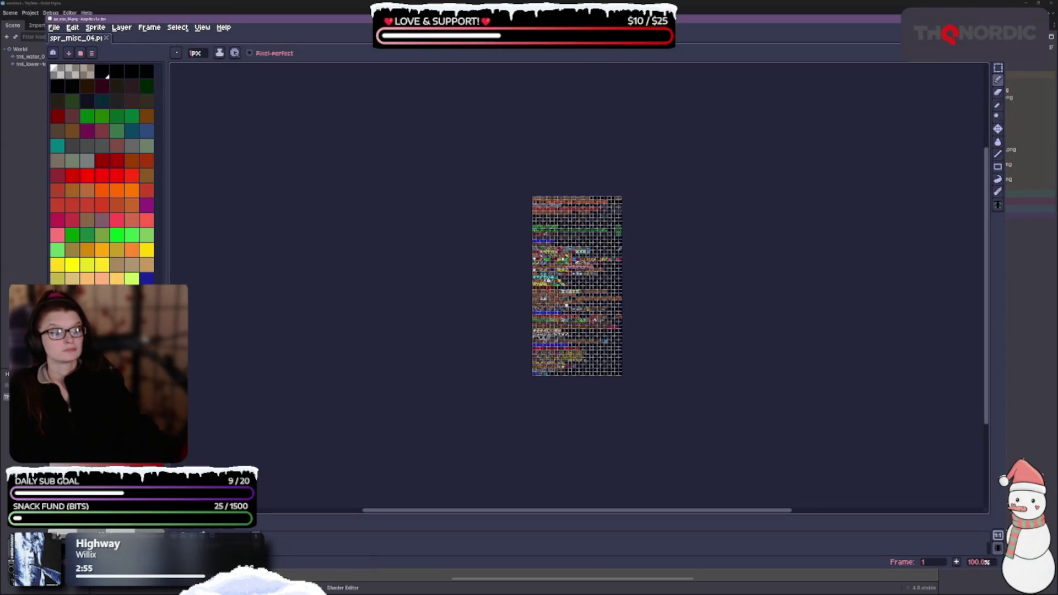
scroll(608, 361, up, 5)
scroll(553, 365, down, 1)
scroll(598, 313, down, 1)
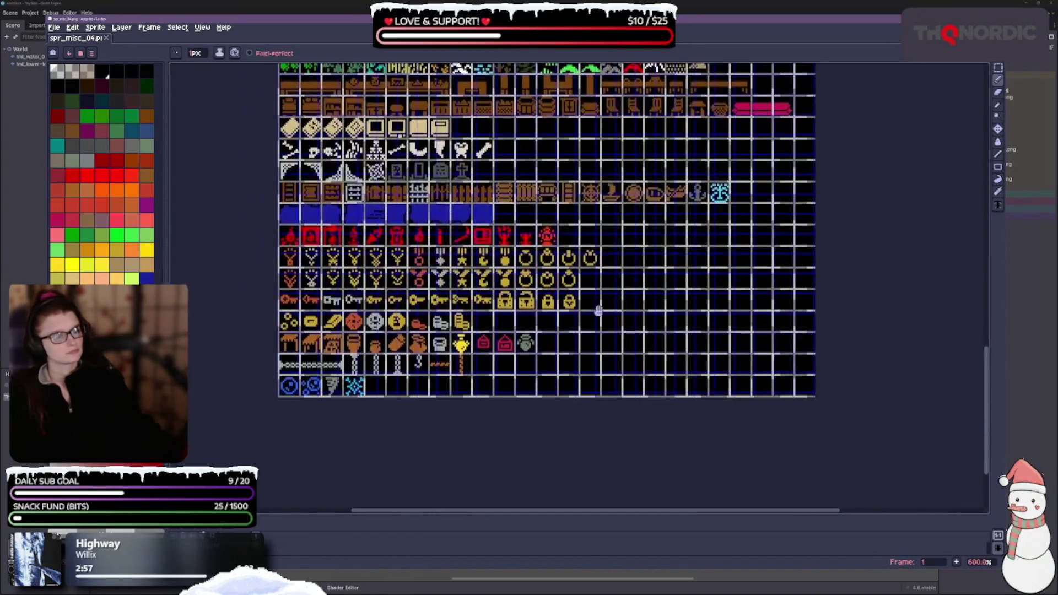
scroll(819, 338, up, 4)
scroll(564, 380, down, 1)
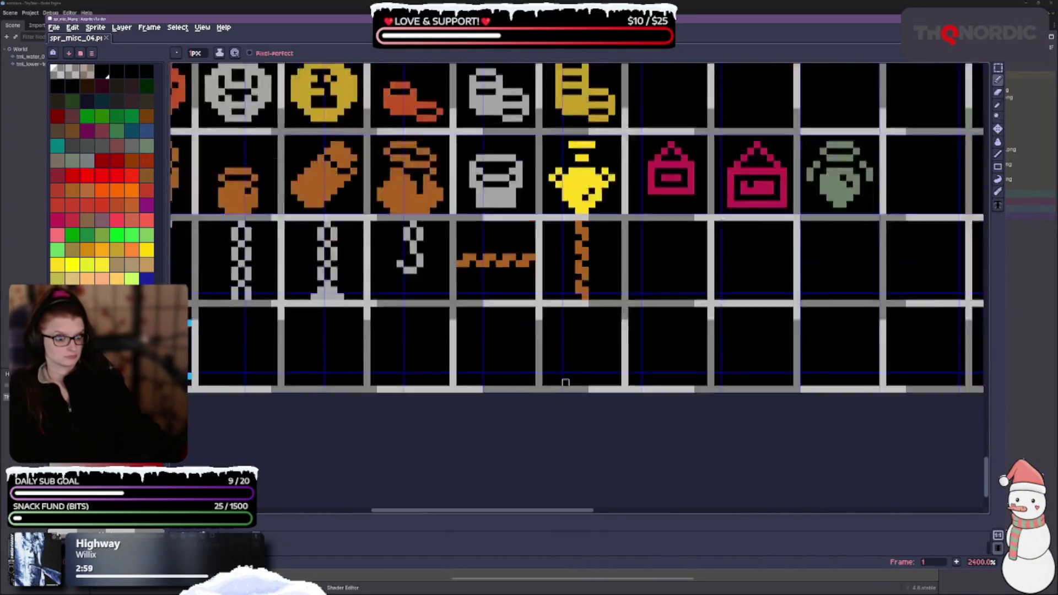
scroll(564, 381, down, 3)
scroll(905, 430, up, 1)
scroll(658, 287, down, 1)
scroll(656, 287, down, 1)
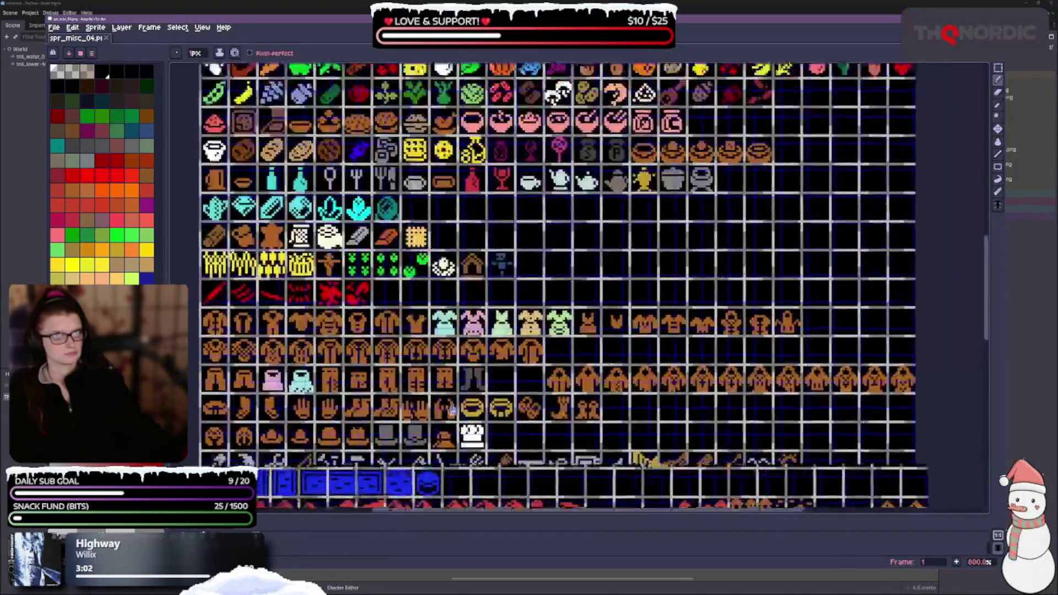
scroll(504, 287, down, 1)
scroll(718, 162, up, 4)
scroll(810, 264, up, 2)
scroll(810, 264, up, 2)
scroll(810, 264, up, 1)
scroll(925, 368, up, 4)
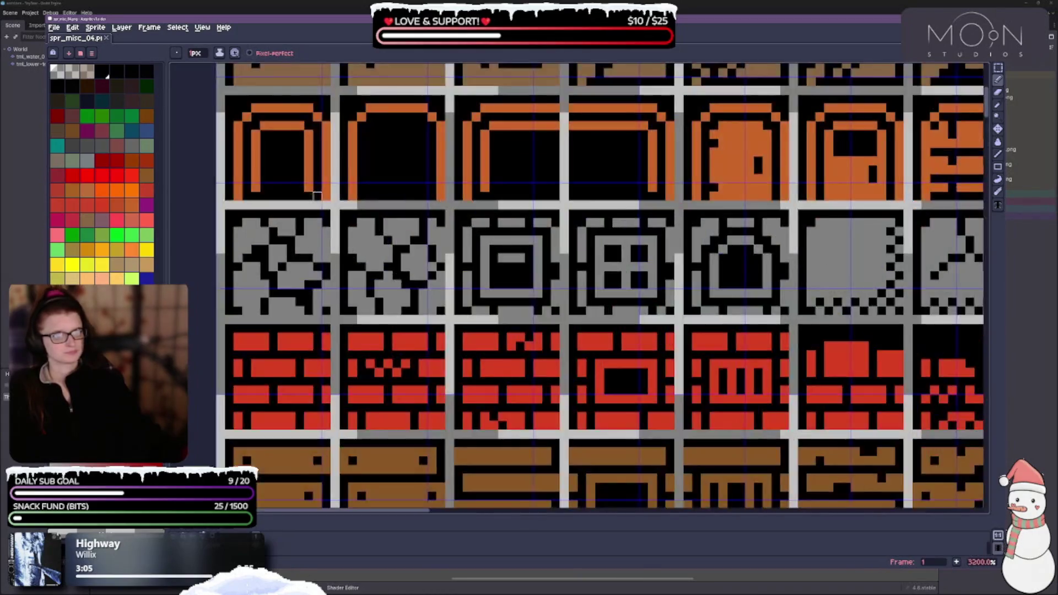
scroll(926, 368, up, 1)
click(202, 28)
mouse_move(209, 91)
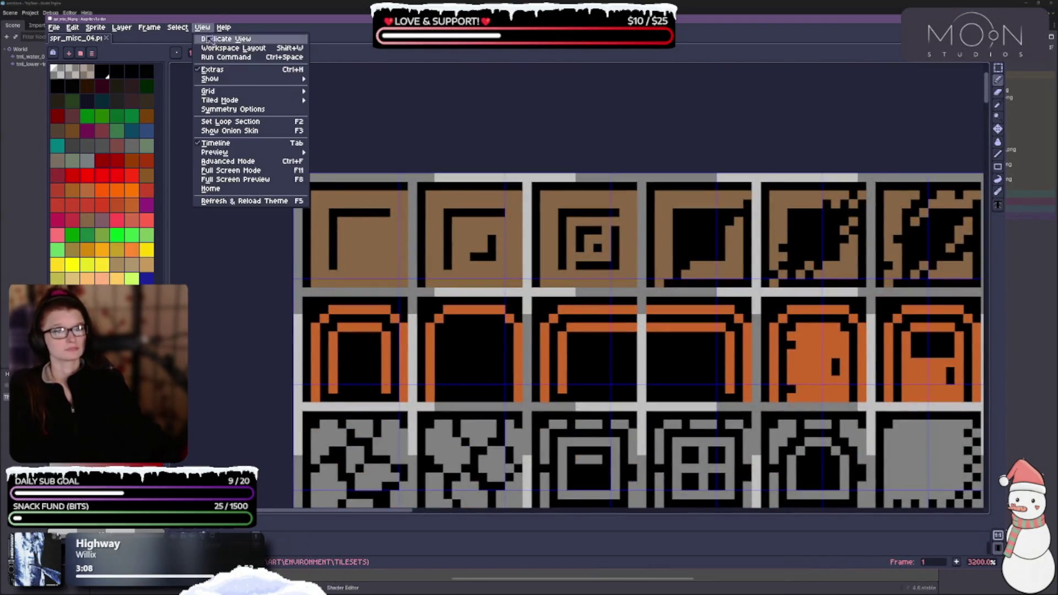
Set the grid's X and Y offsets in Grid Settings twice so its lines match the tile cells
click(334, 93)
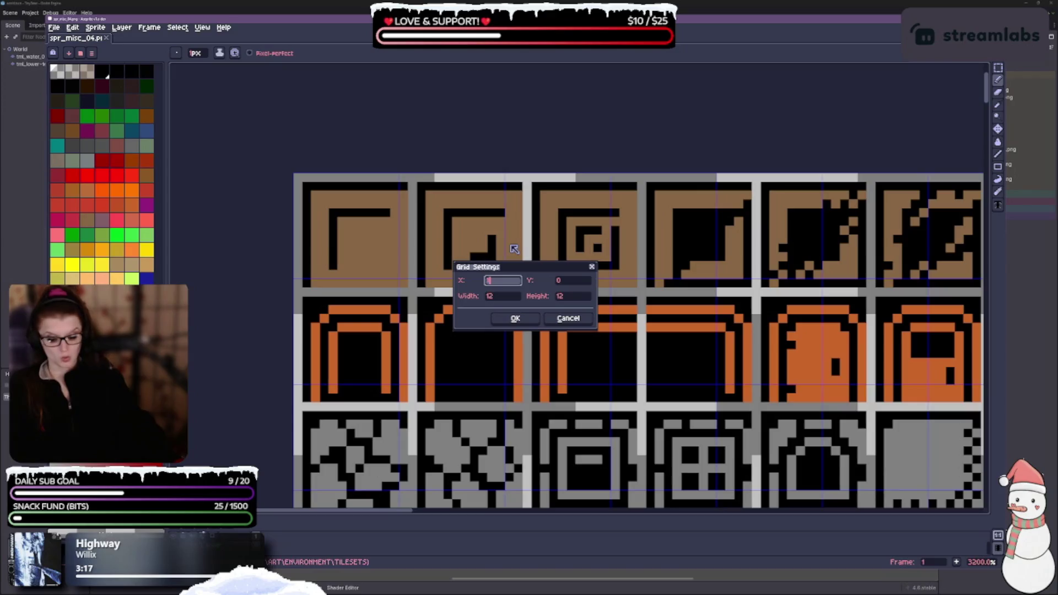
text(1)
key(Tab)
key(Return)
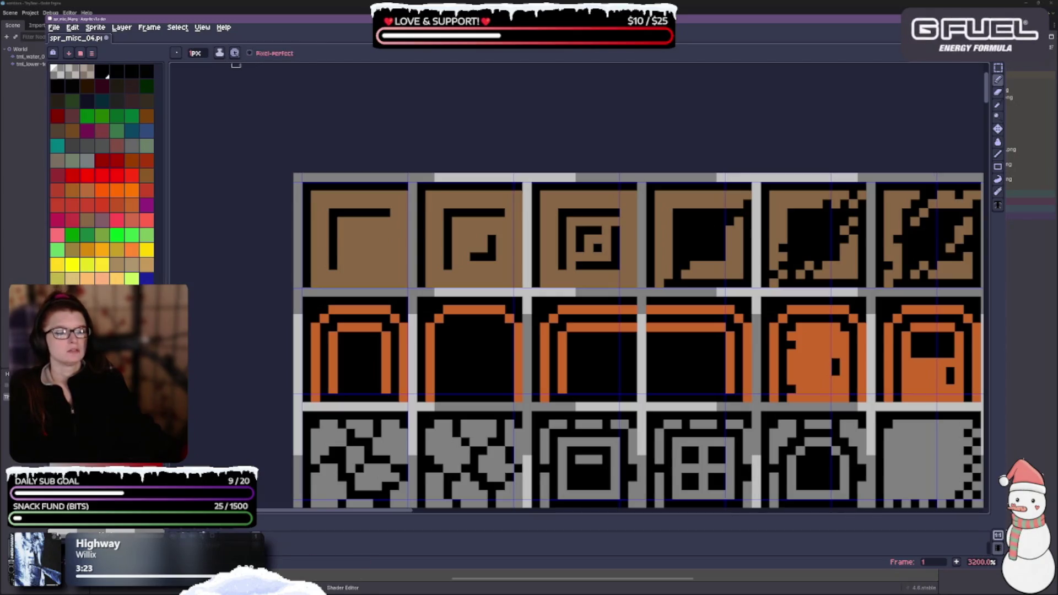
click(203, 29)
mouse_move(210, 91)
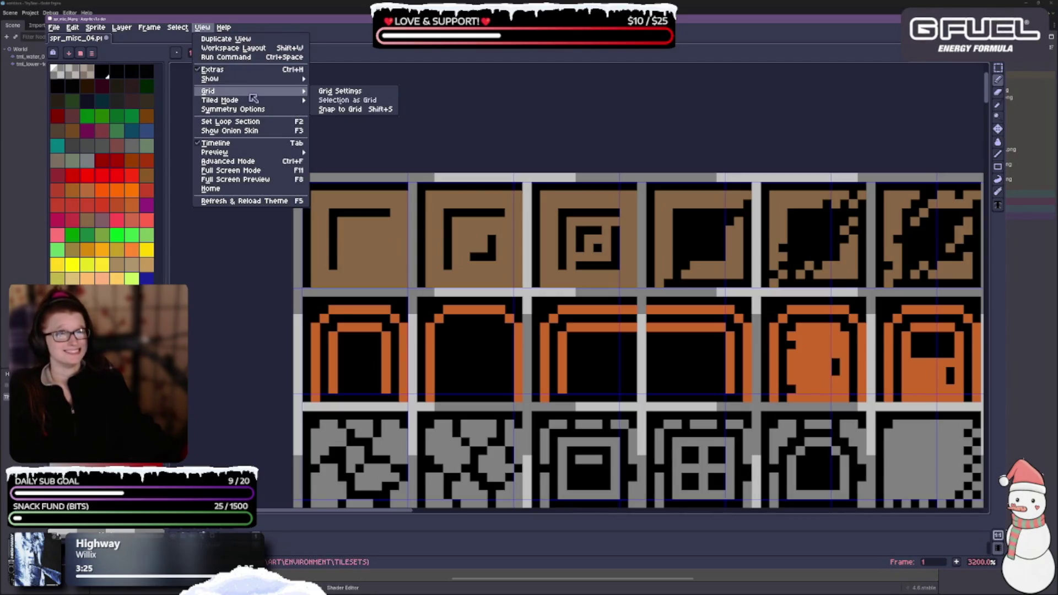
click(384, 92)
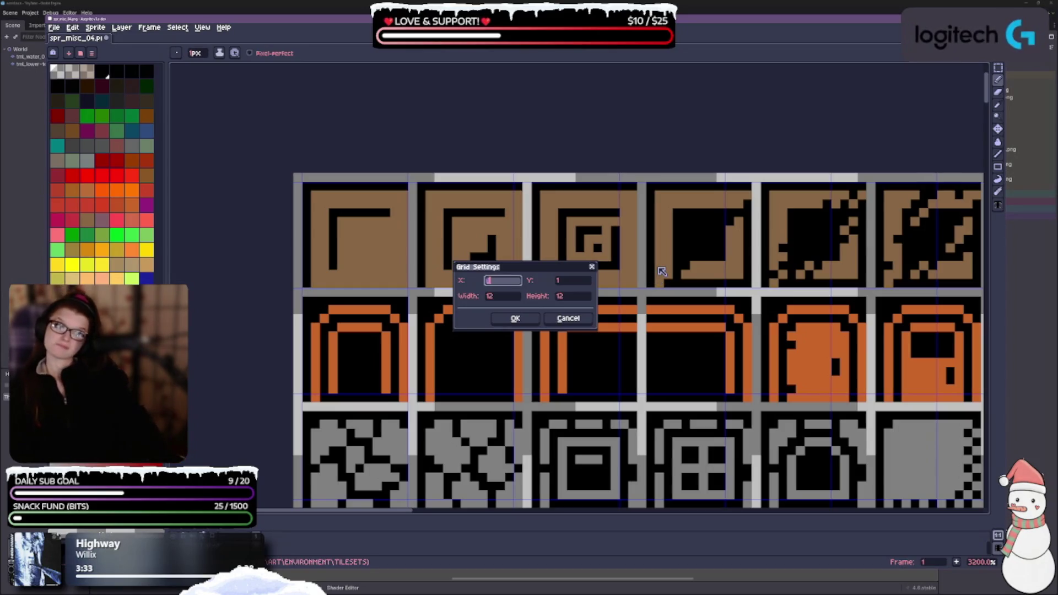
key(Tab)
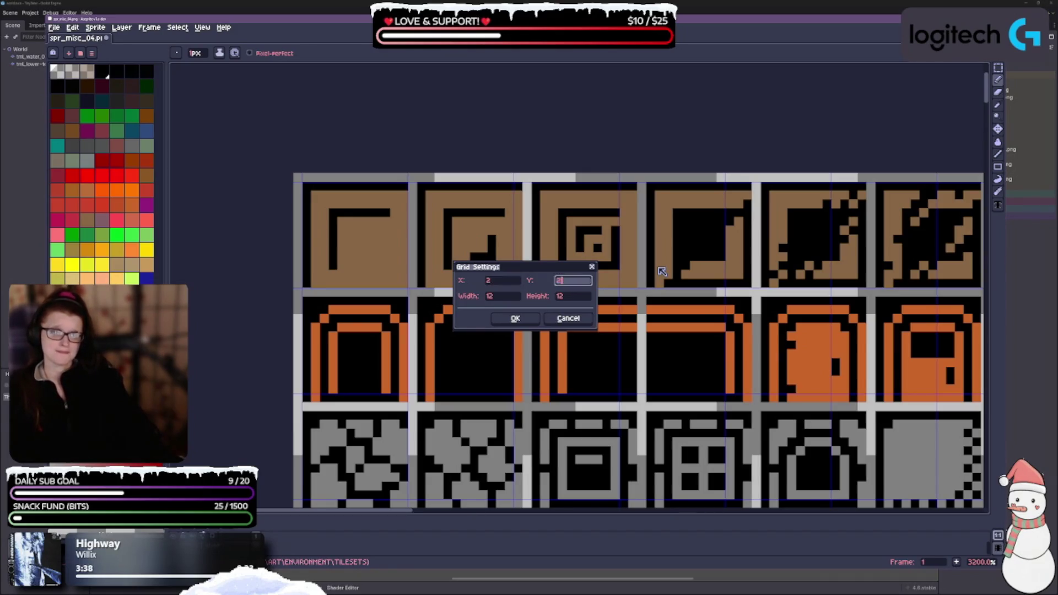
text(2)
key(Return)
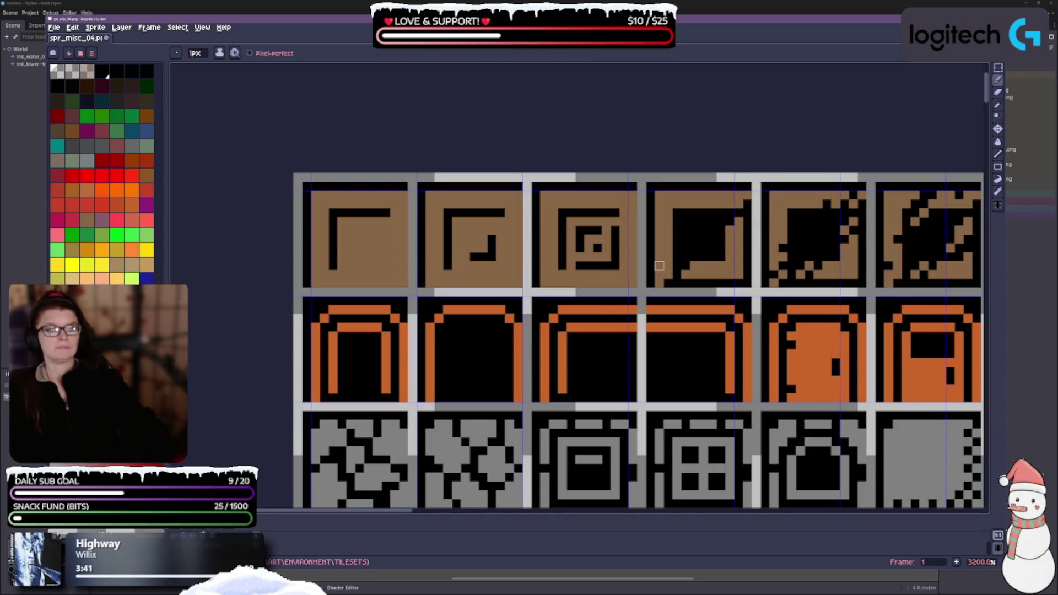
Toggle between the move and pencil tools to check the grid alignment
key(m)
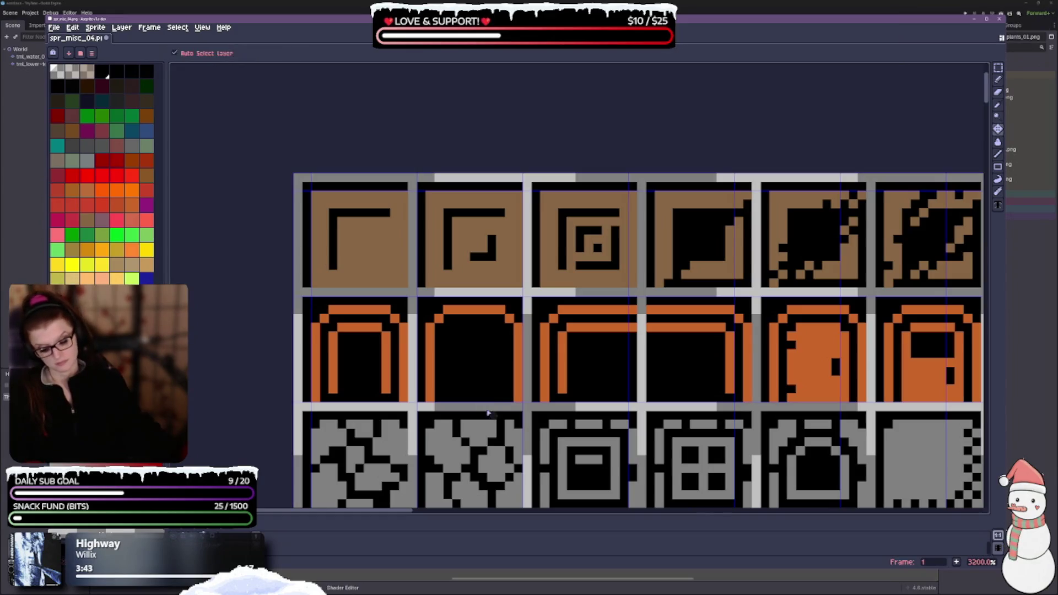
key(b)
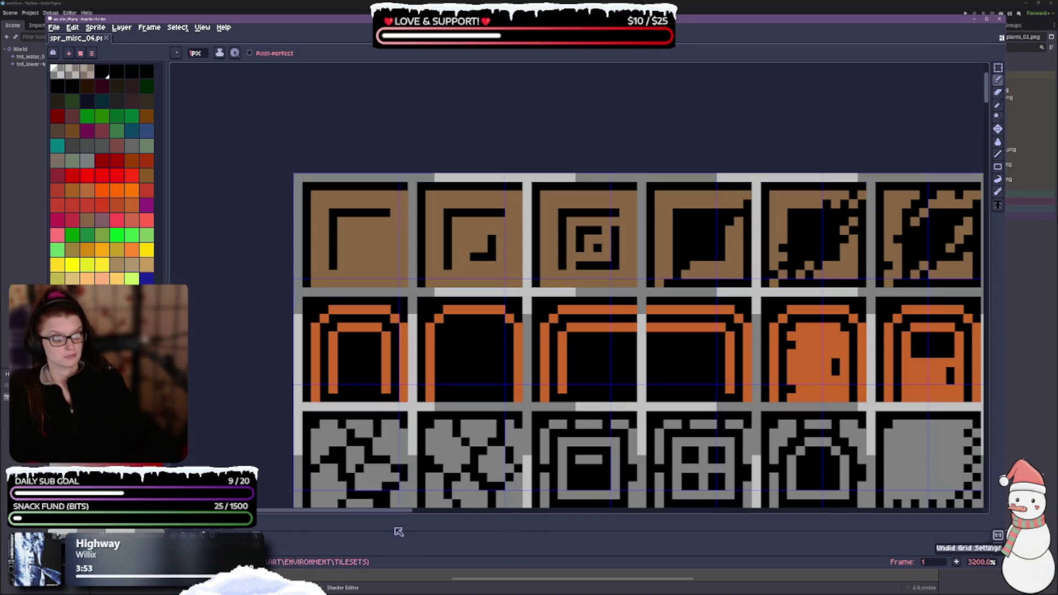
click(203, 27)
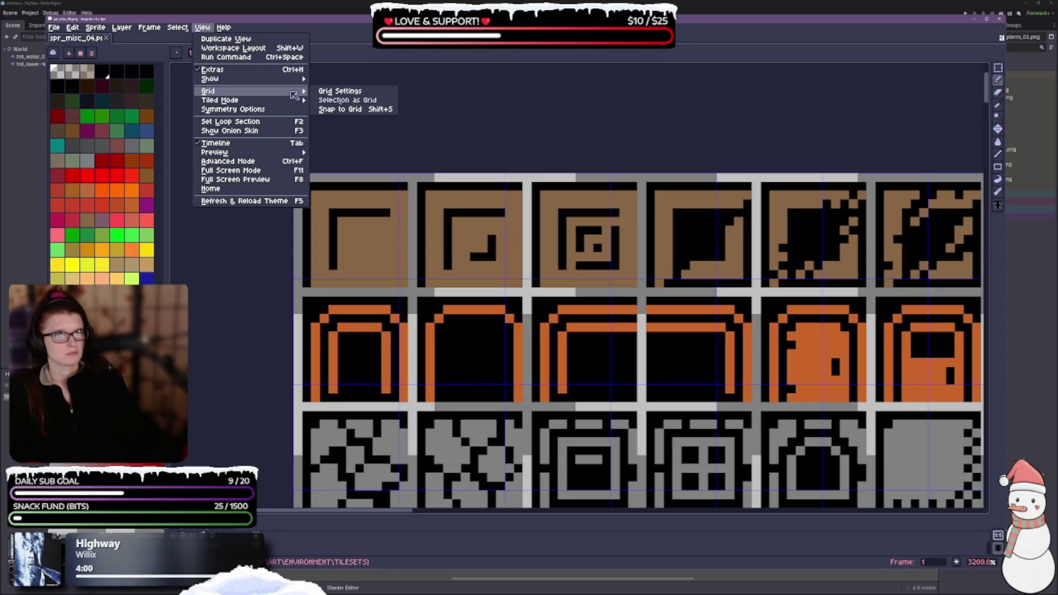
mouse_move(210, 78)
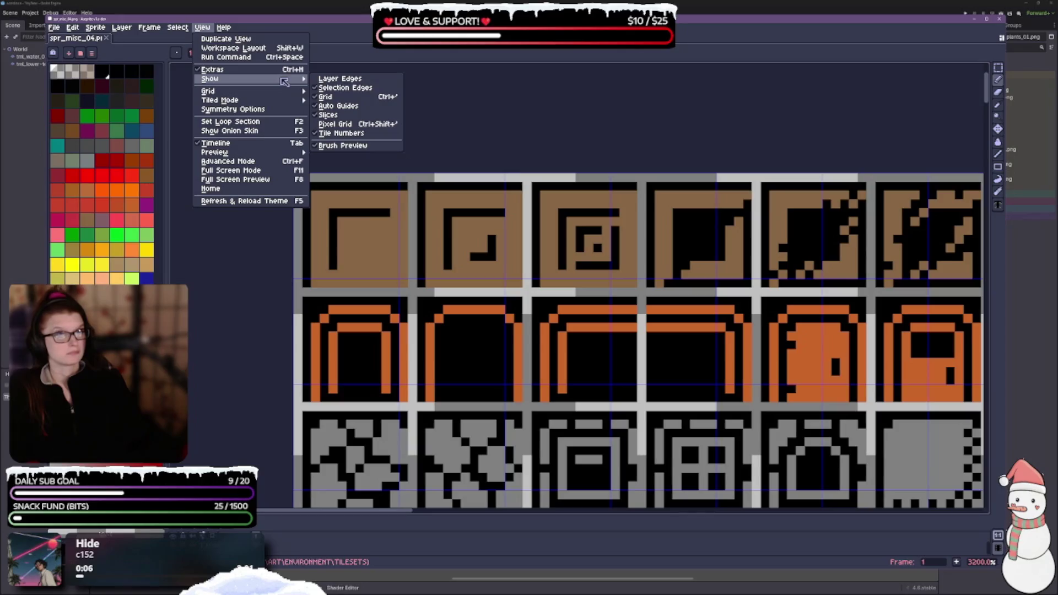
Hide the blue guide lines over spr_misc_04 and bring up its export settings
click(324, 97)
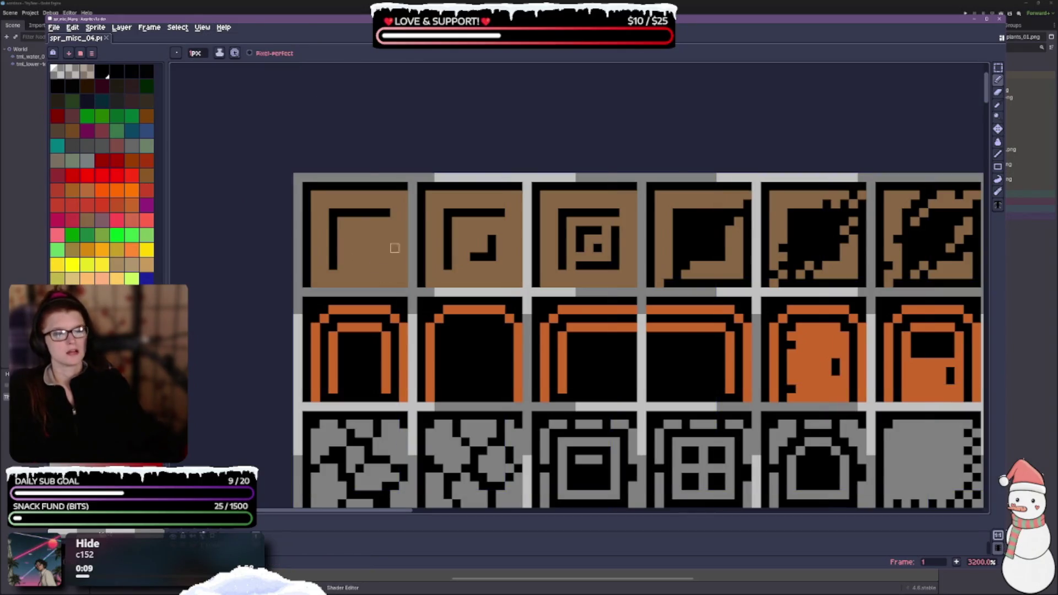
scroll(470, 346, down, 2)
scroll(470, 346, down, 2)
scroll(470, 346, down, 1)
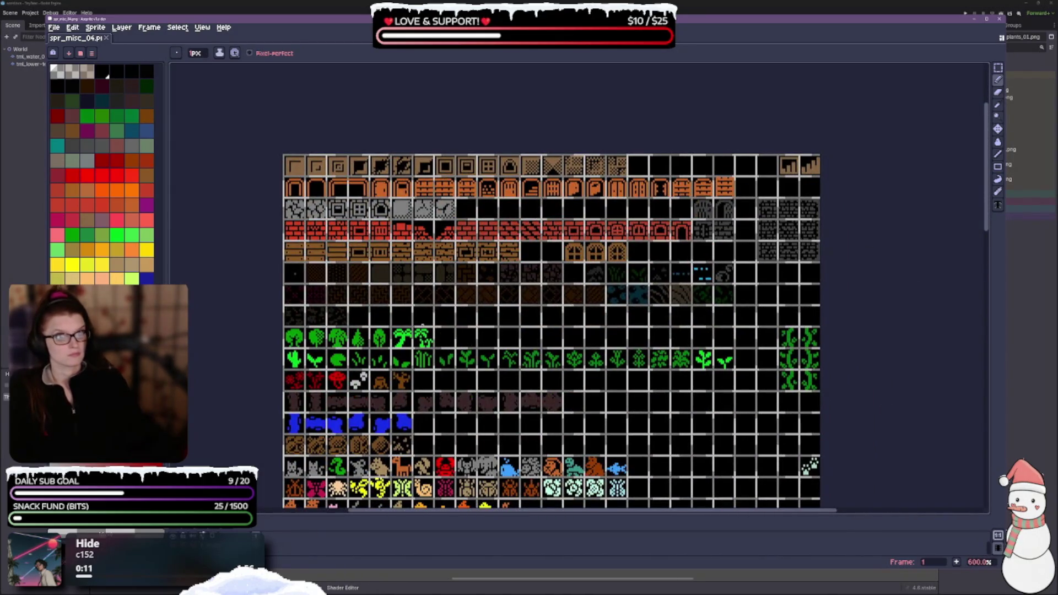
drag(472, 314, 465, 244)
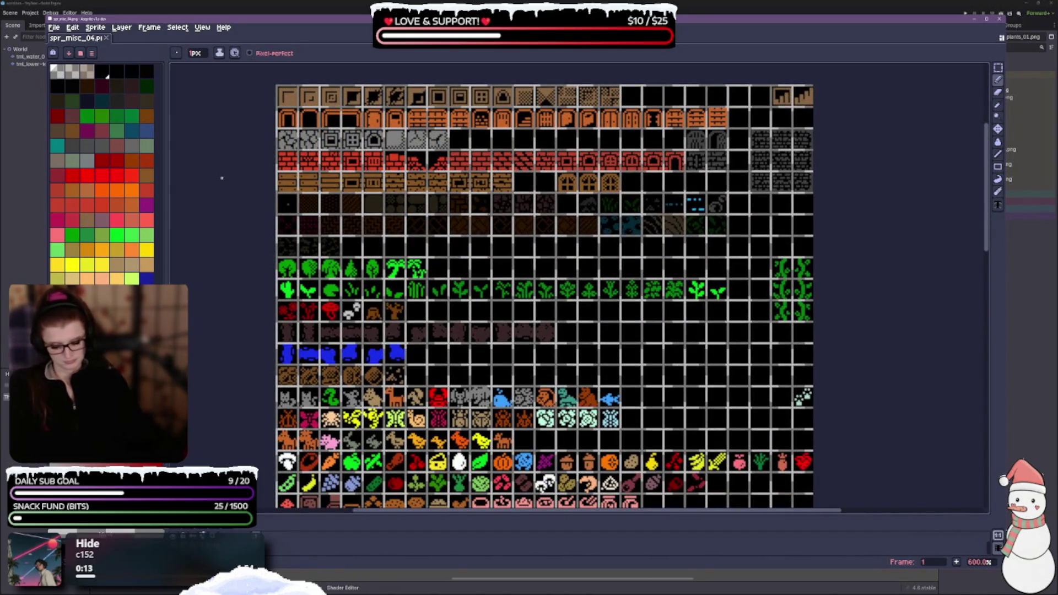
key(ctrl+e)
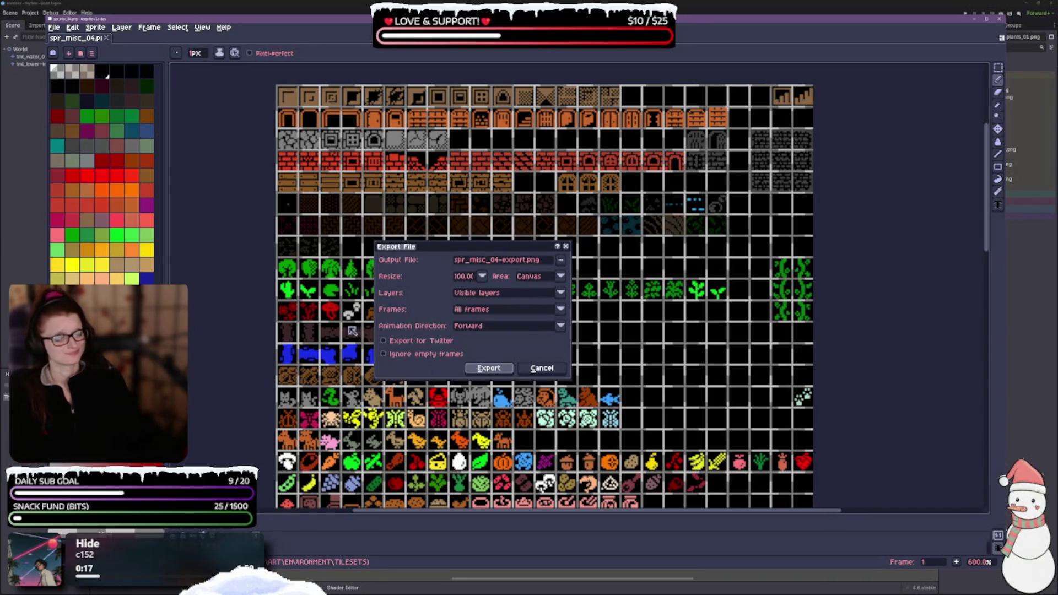
Check the frames in Export File, dismiss it, and go to the File menu for other export choices
drag(487, 249, 472, 209)
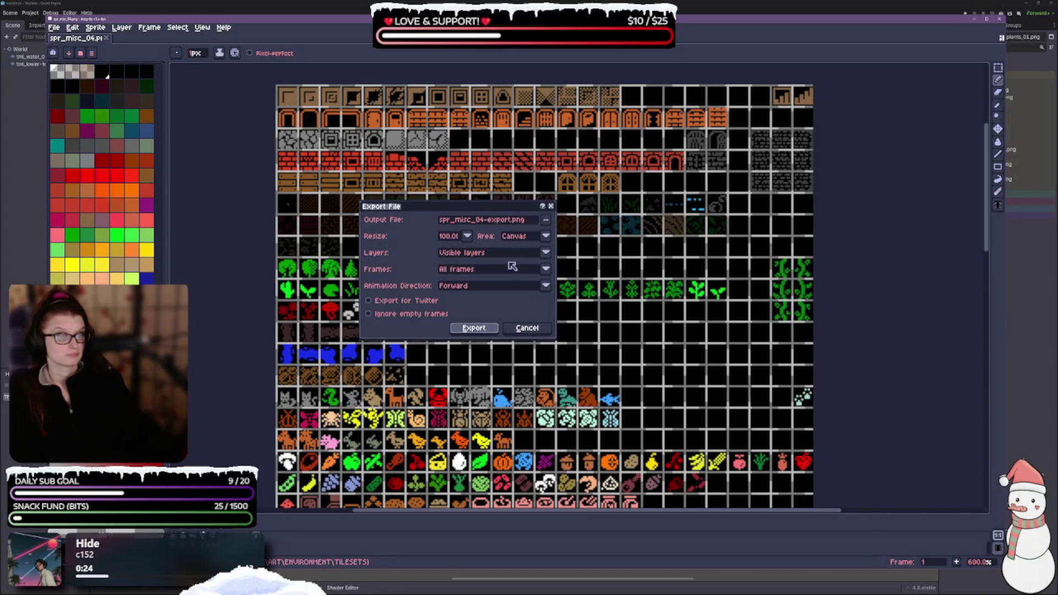
click(485, 270)
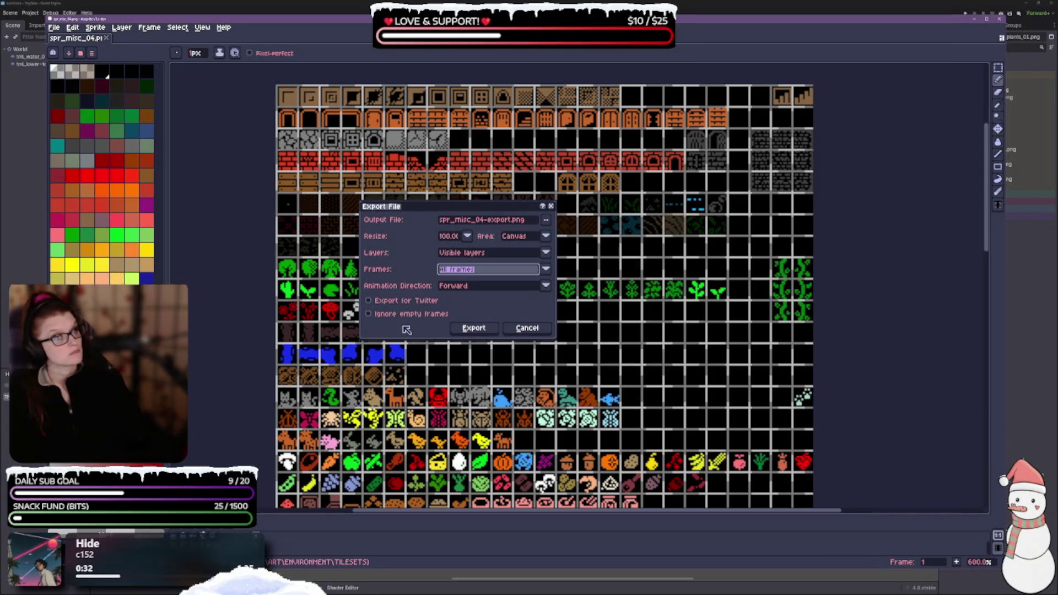
click(552, 206)
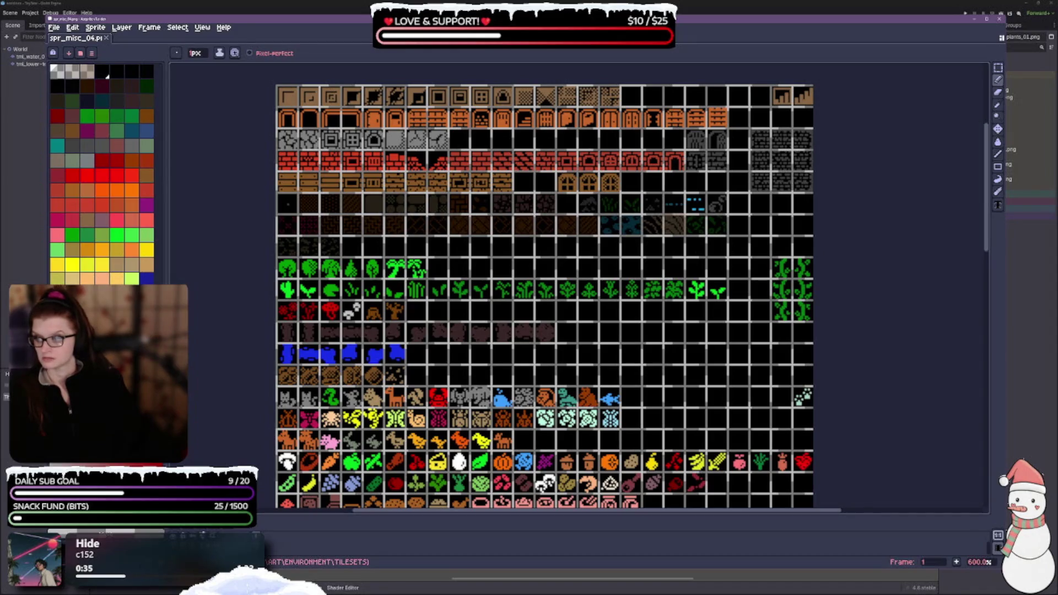
click(58, 30)
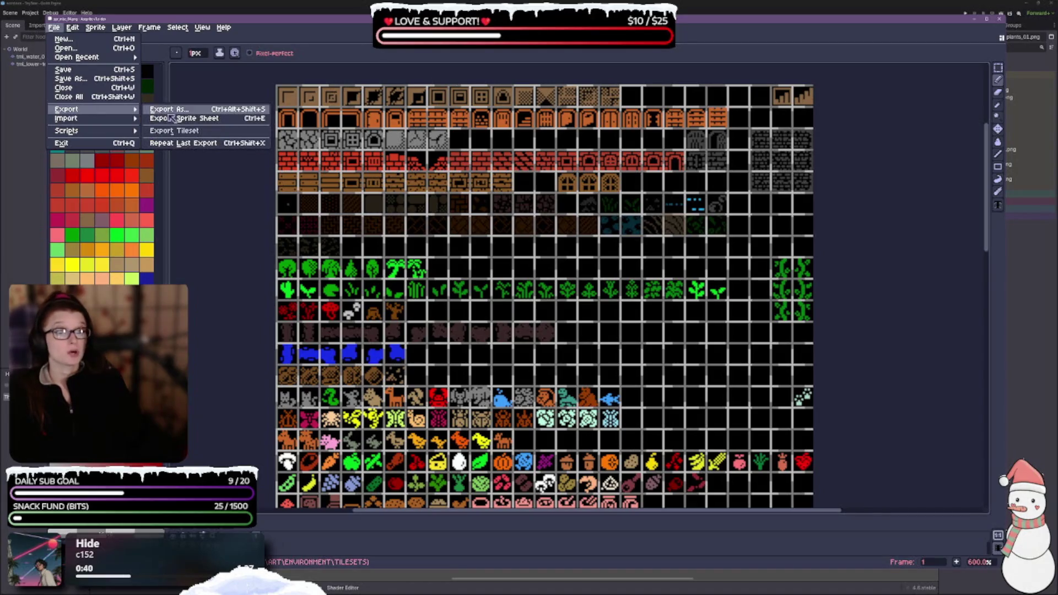
Start Export Sprite Sheet for spr_misc_04 and move the dialog beside the preview
click(173, 125)
scroll(331, 227, up, 2)
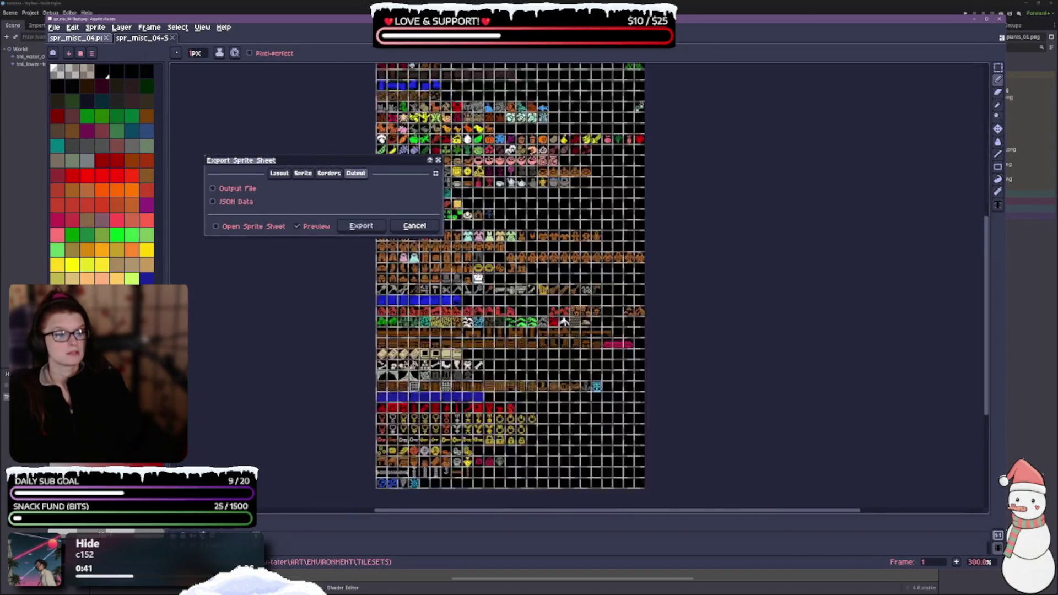
scroll(331, 228, up, 2)
mouse_move(300, 164)
mouse_down()
mouse_move(712, 248)
mouse_move(807, 216)
mouse_up()
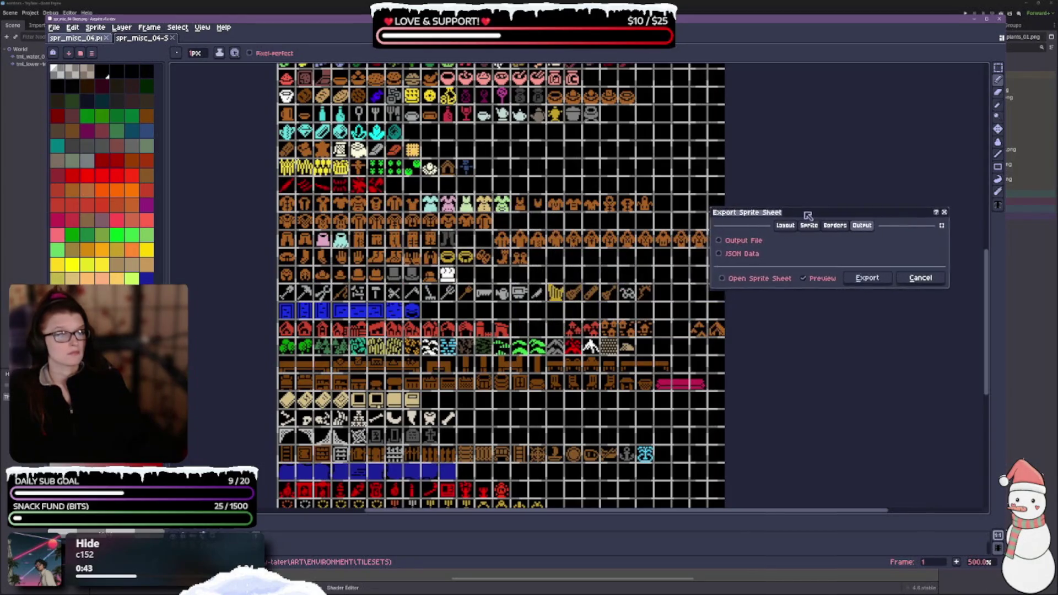
scroll(471, 290, up, 3)
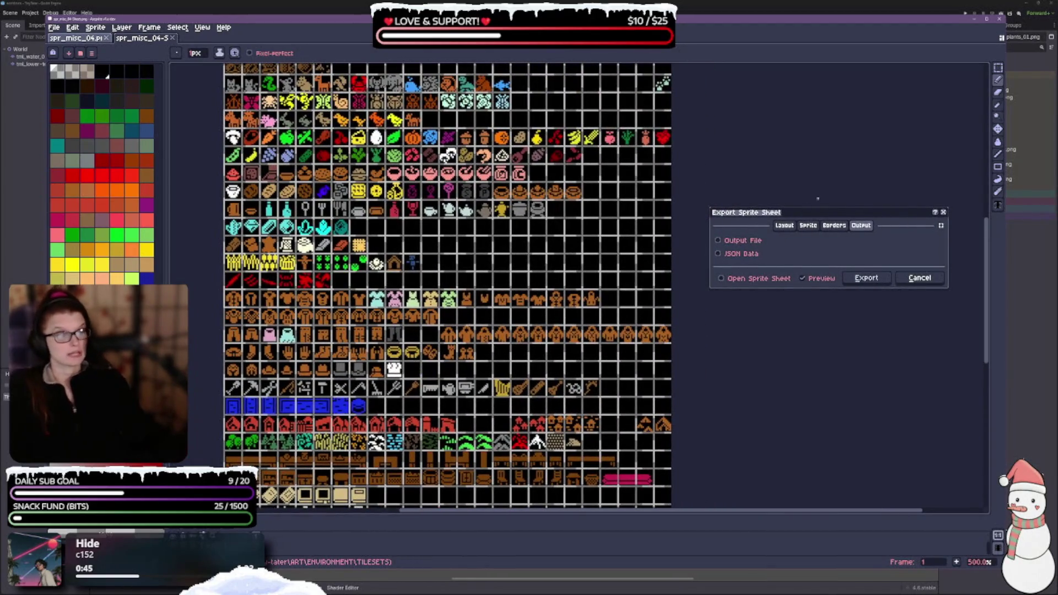
drag(813, 210, 793, 241)
Set the sheet type to Packed in the layout settings
click(774, 255)
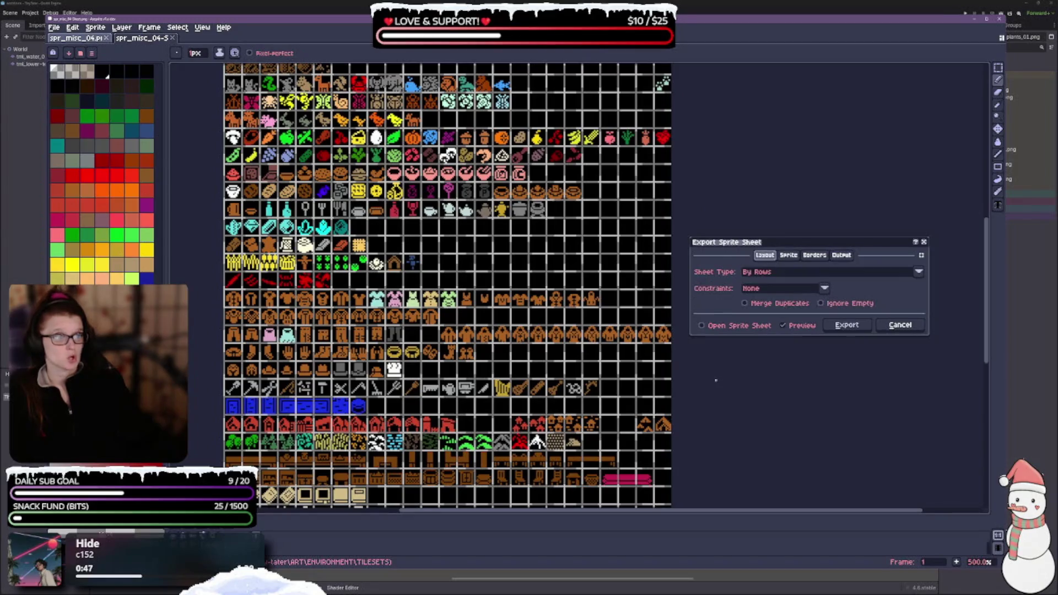
scroll(446, 285, up, 3)
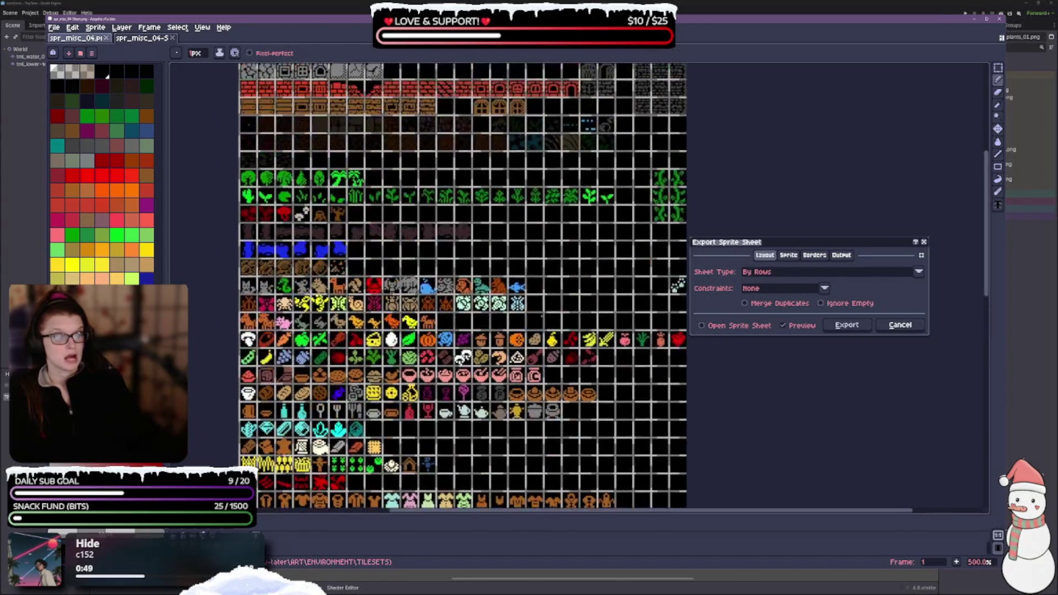
scroll(447, 286, up, 3)
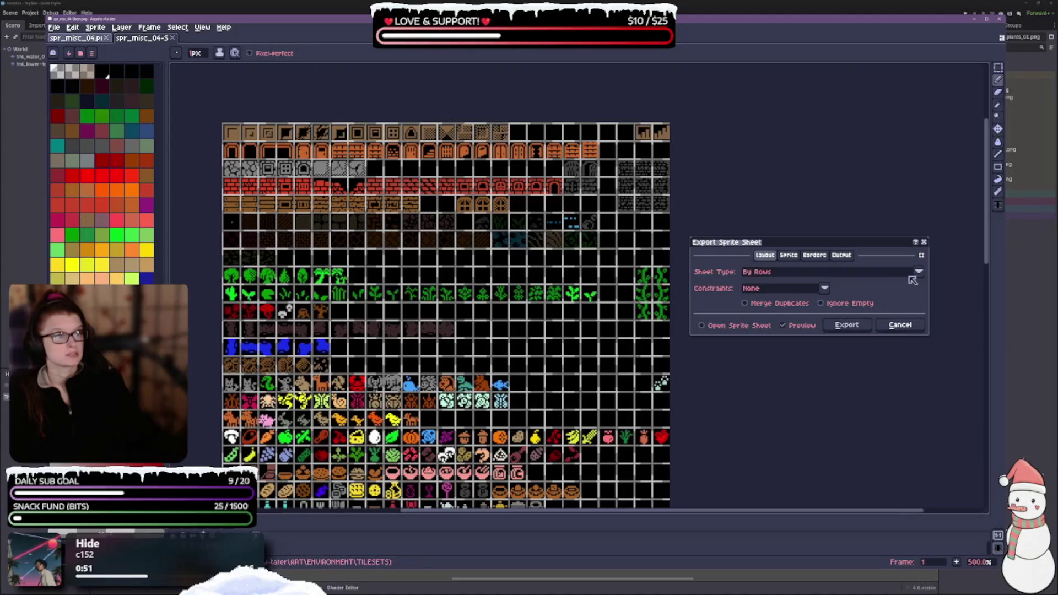
click(918, 272)
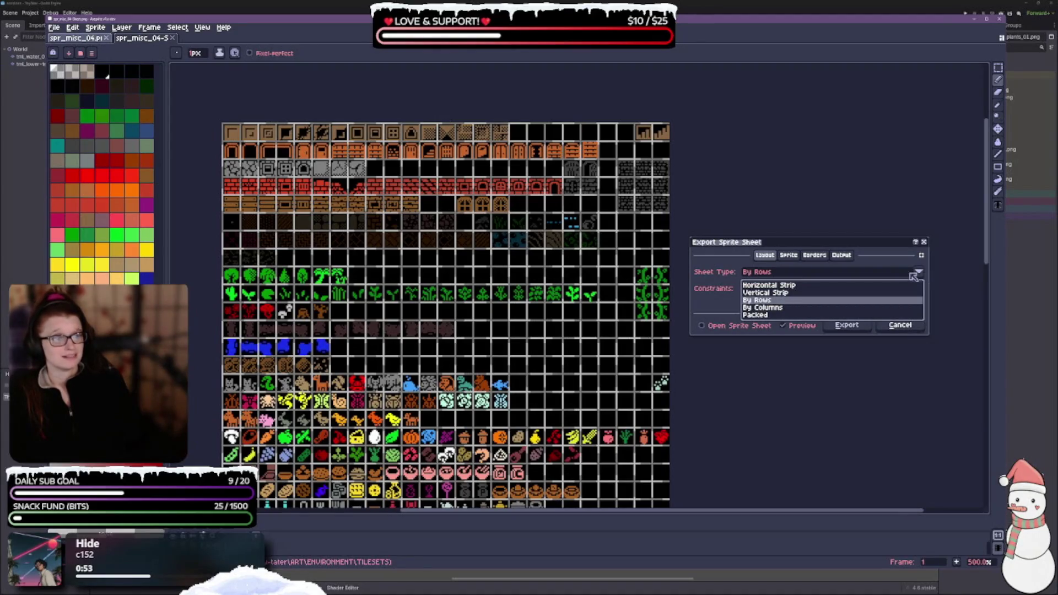
click(764, 315)
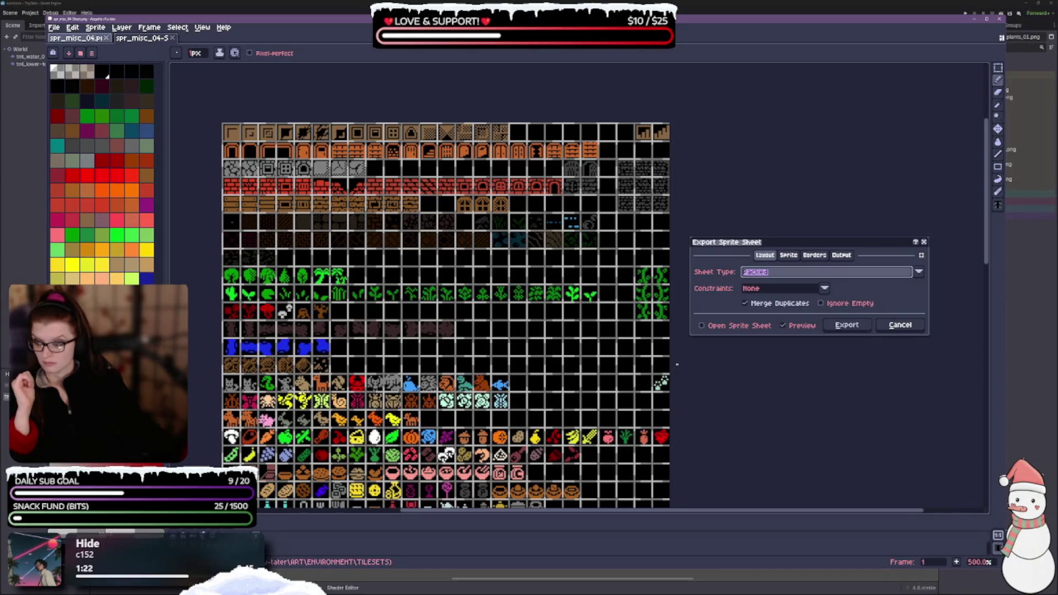
Keep the packed sheet with no size constraint and switch to the sprite source settings
click(824, 290)
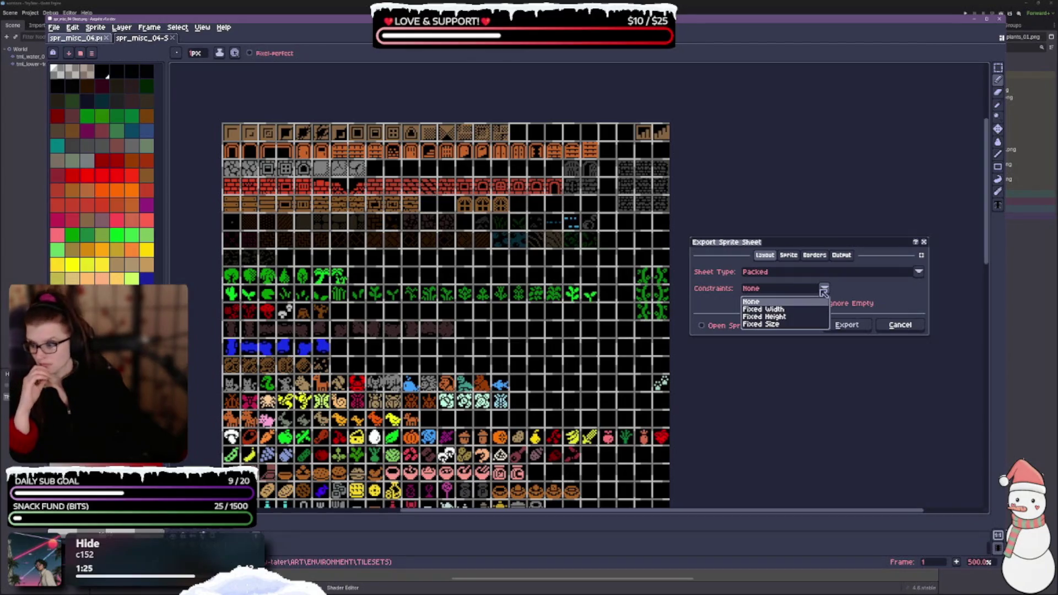
mouse_move(761, 289)
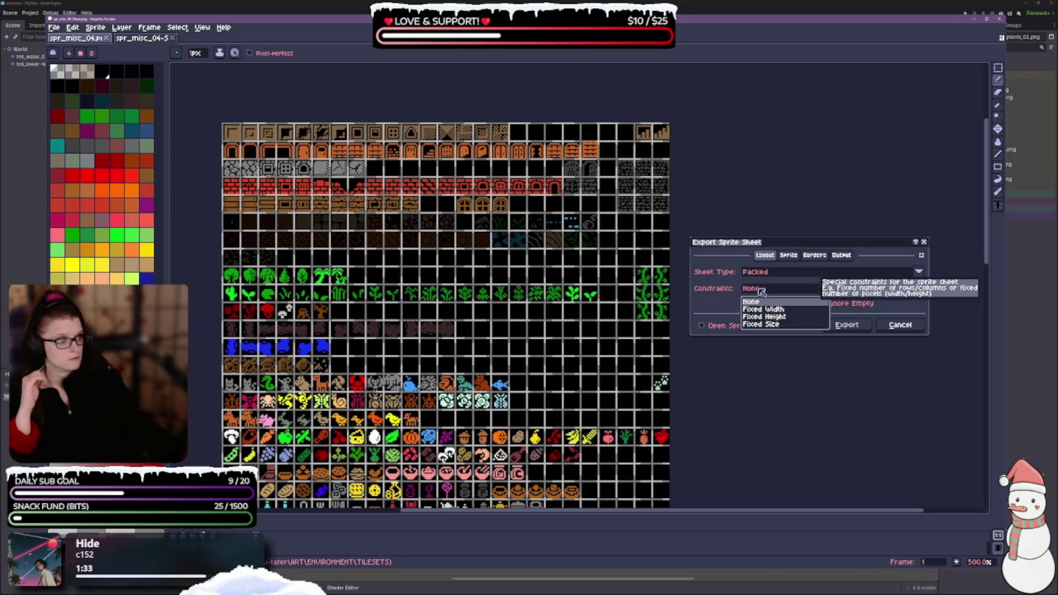
click(824, 288)
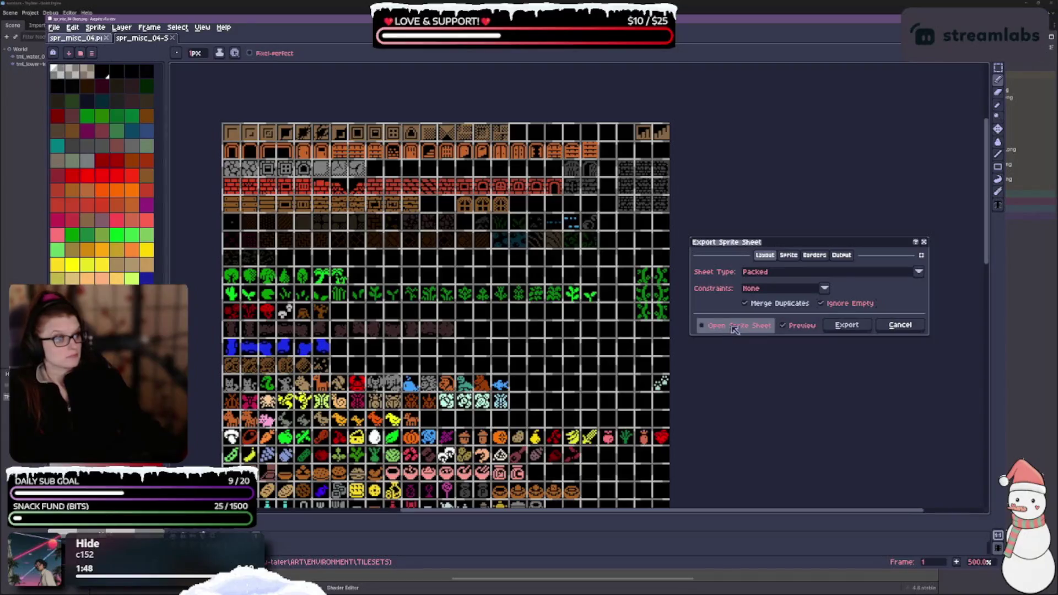
click(787, 257)
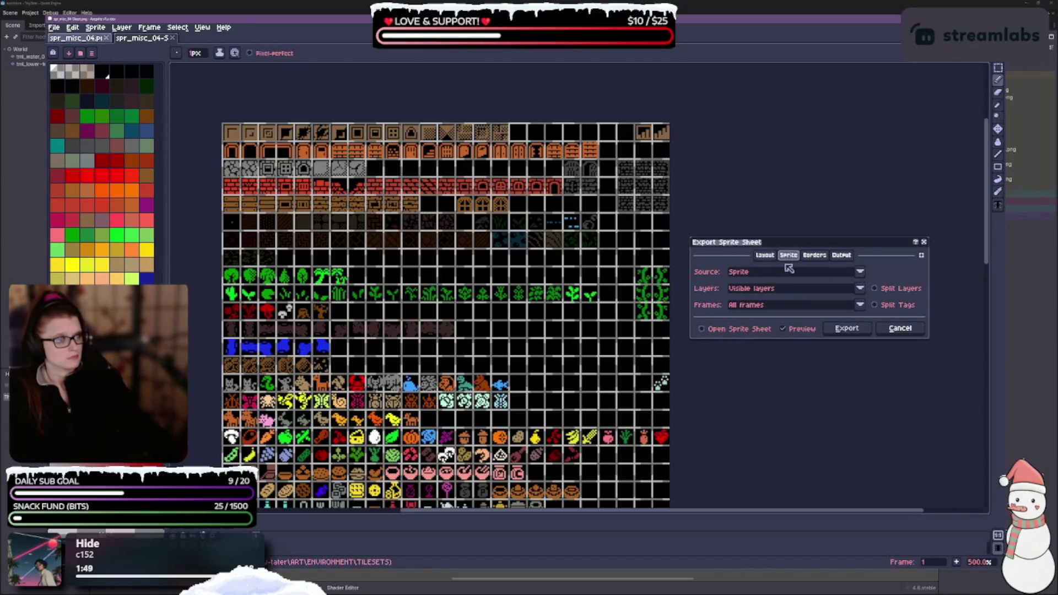
Set the export source to Sprite Grid and the sheet type to Horizontal Strip
click(829, 272)
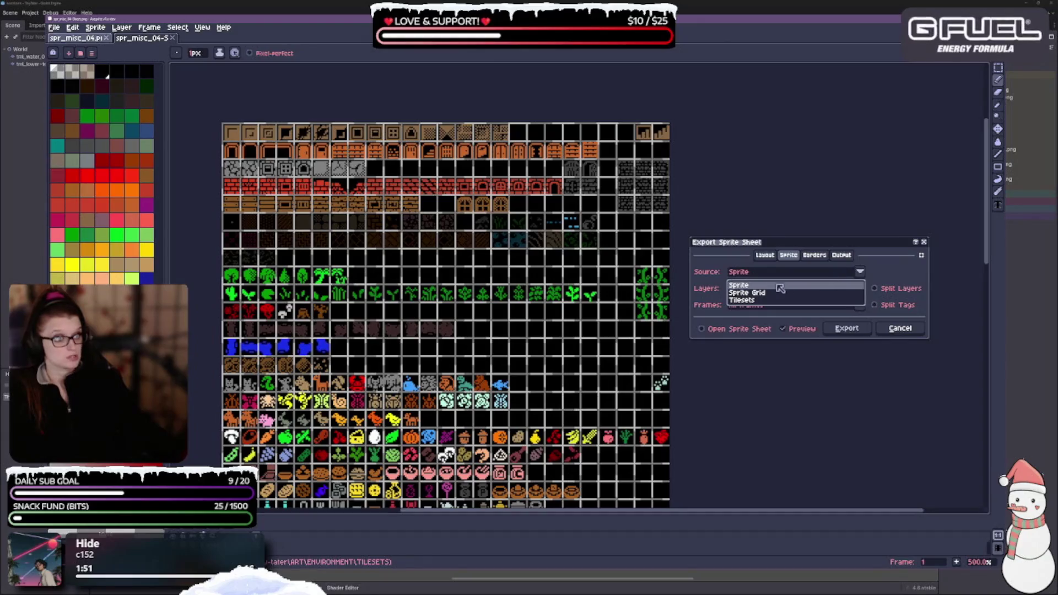
click(756, 293)
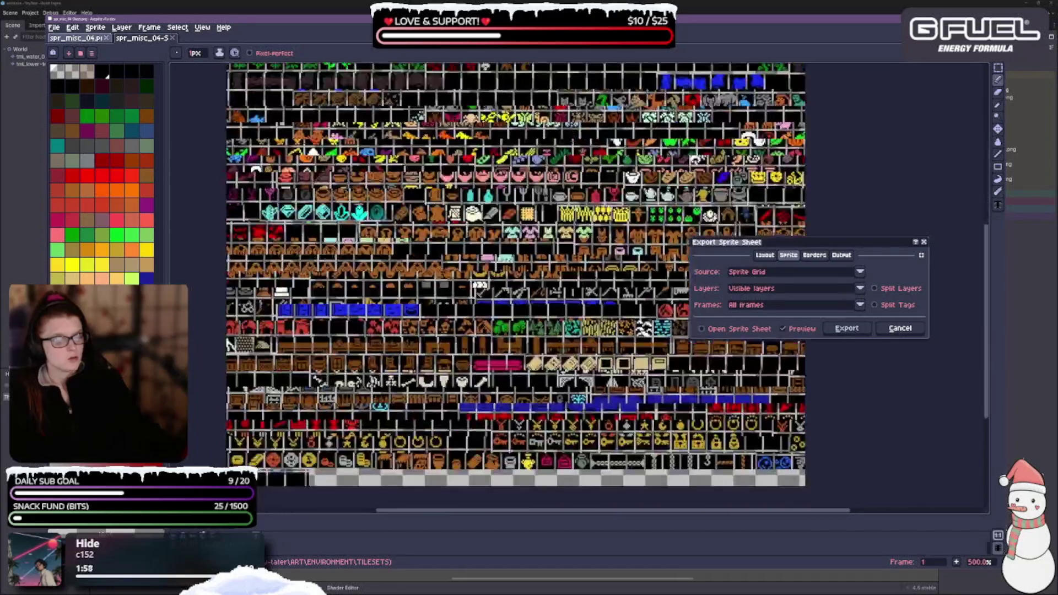
scroll(459, 330, up, 2)
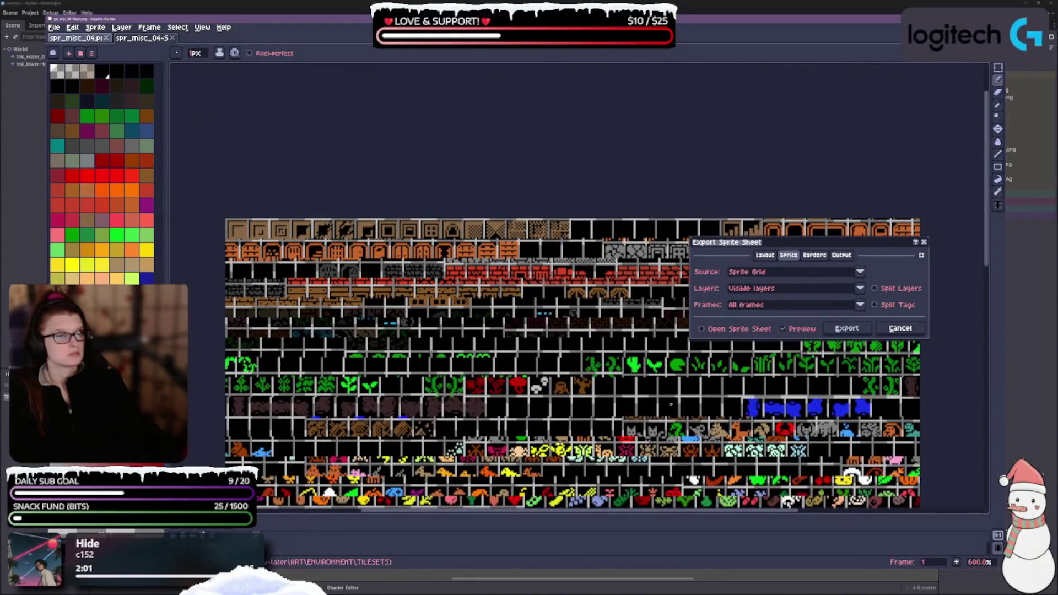
click(764, 254)
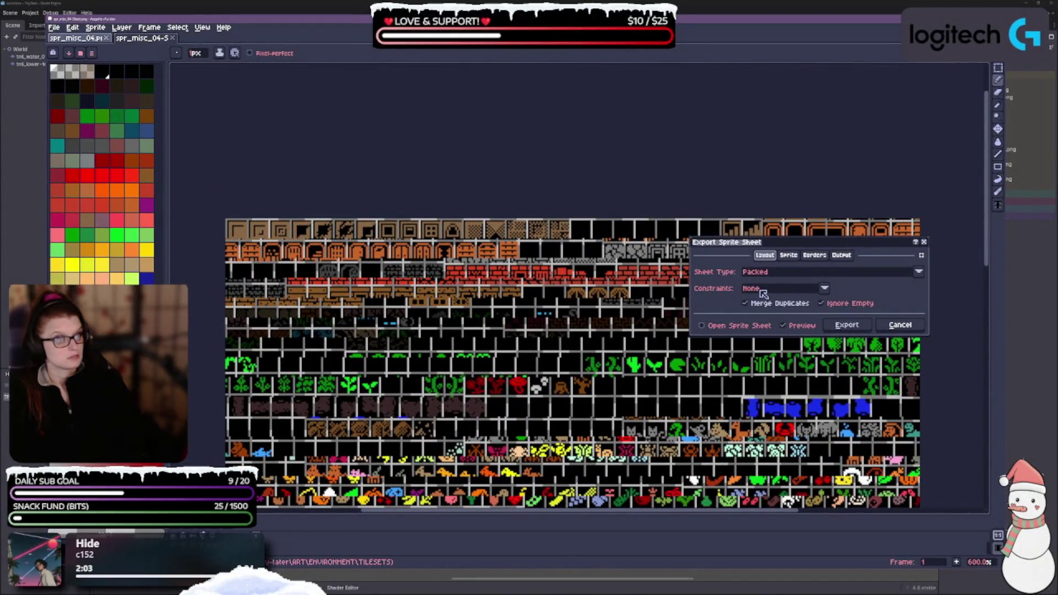
click(774, 273)
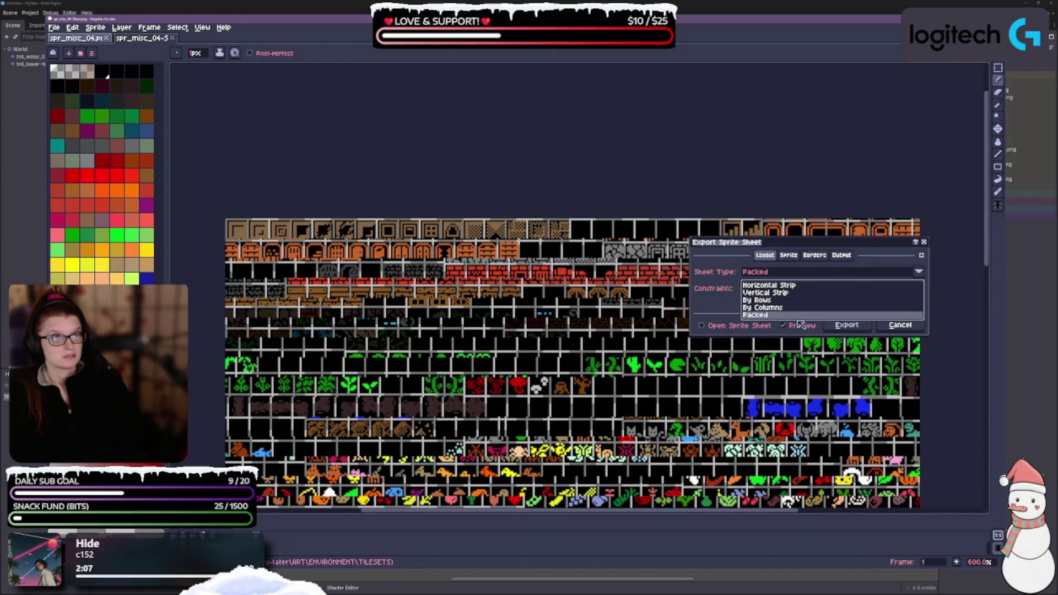
click(776, 286)
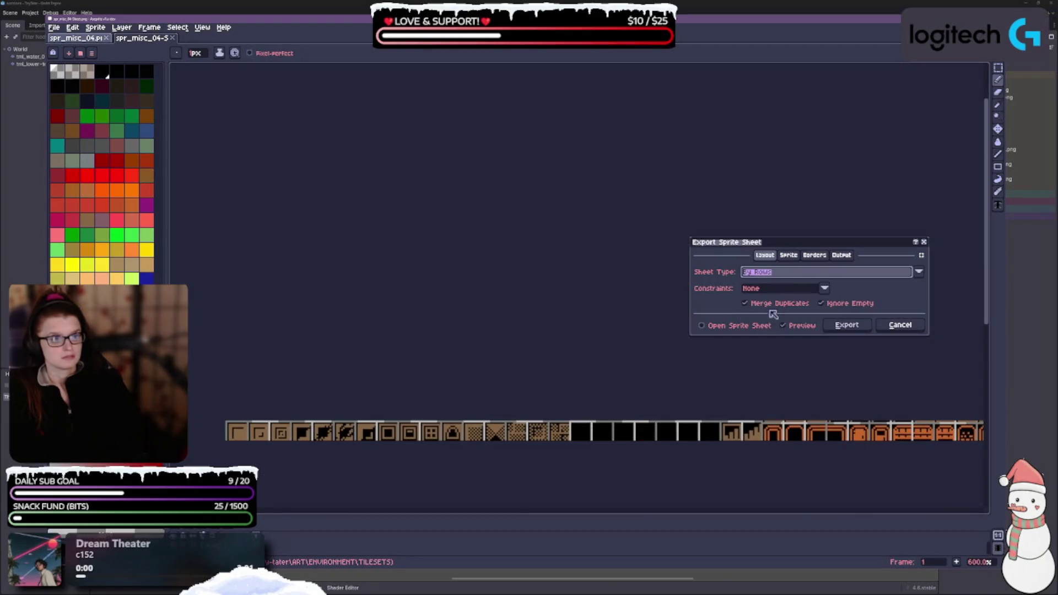
Make the sheet Packed again with duplicates merged and a Fixed Size constraint
click(788, 277)
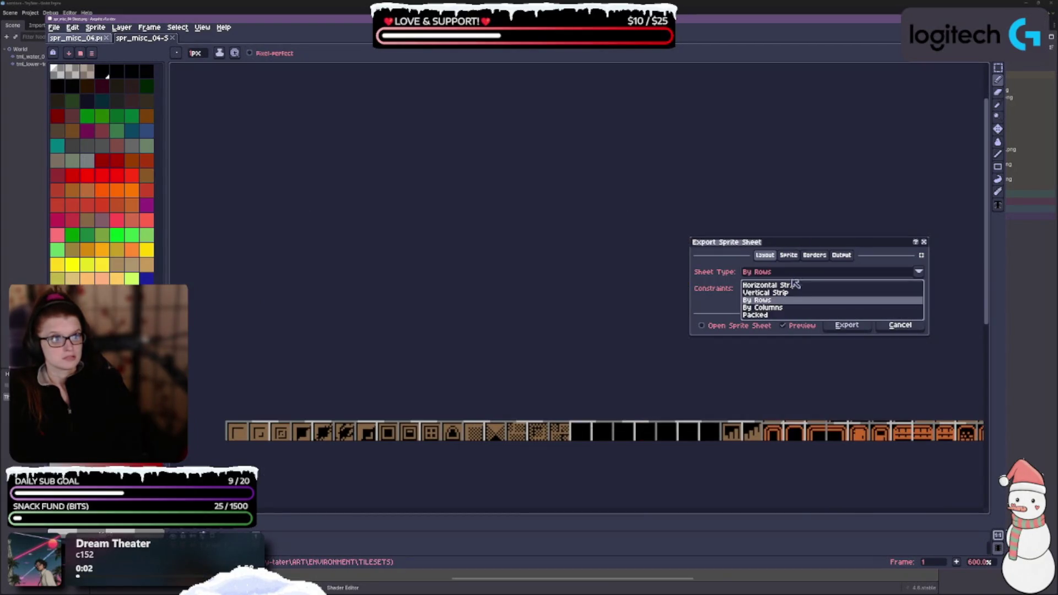
click(774, 315)
click(798, 304)
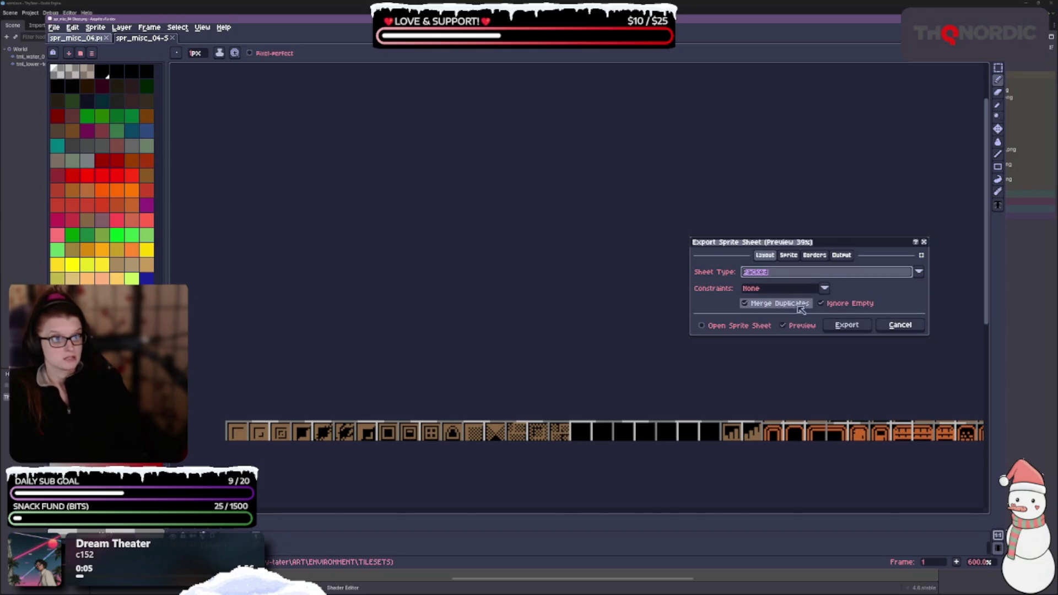
click(823, 288)
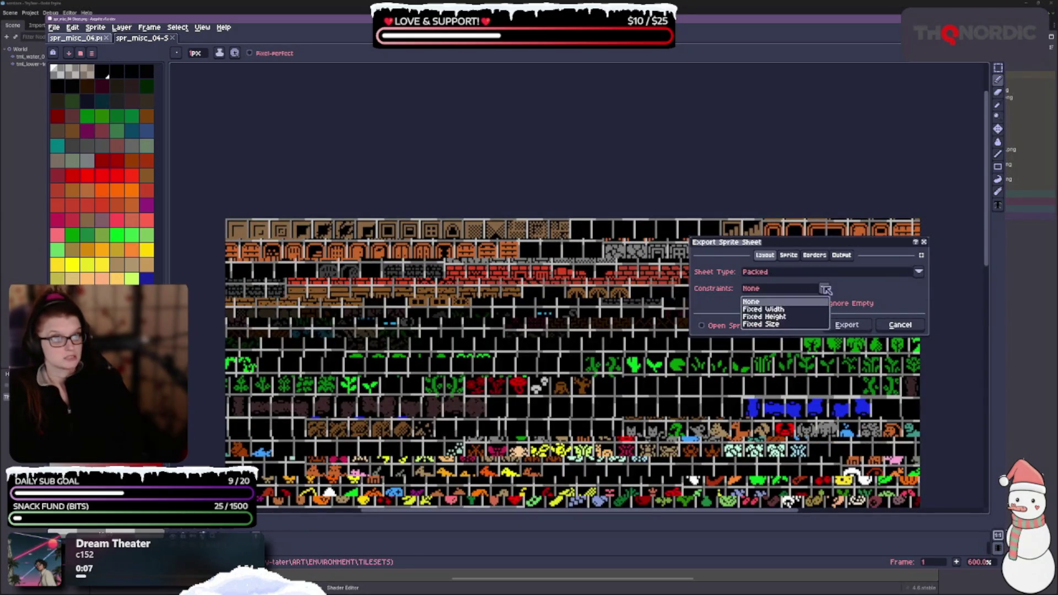
click(781, 324)
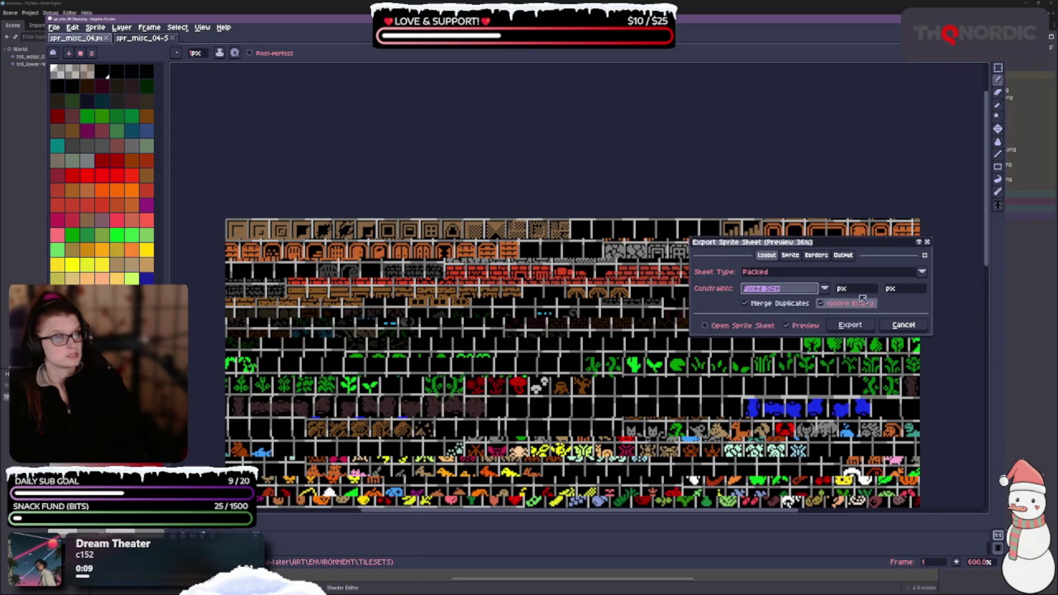
text(12)
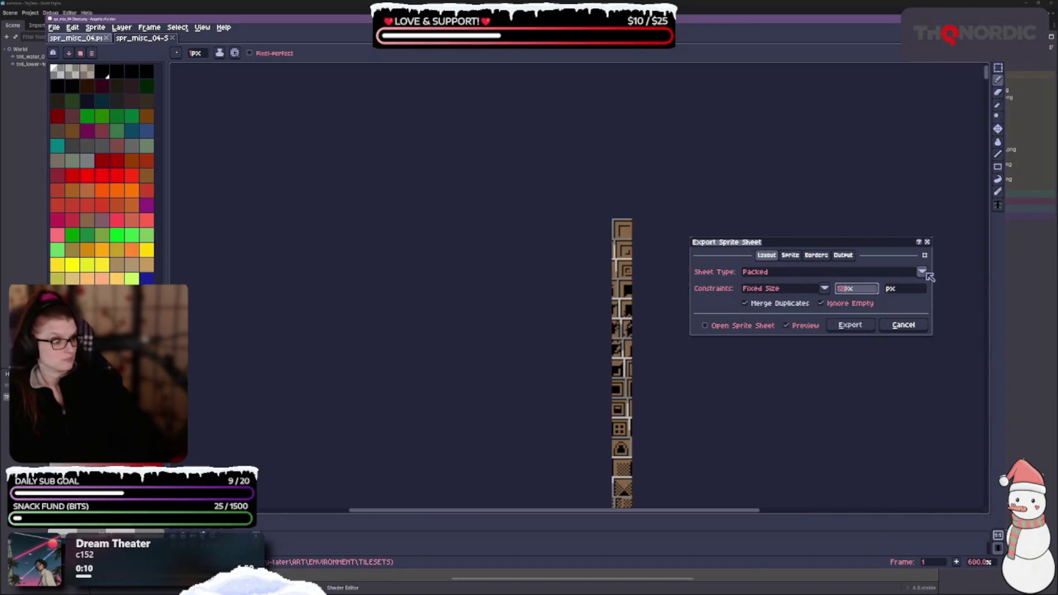
Keep the fixed size constraint at 12 px width and 12 px height
key(Tab)
text(12)
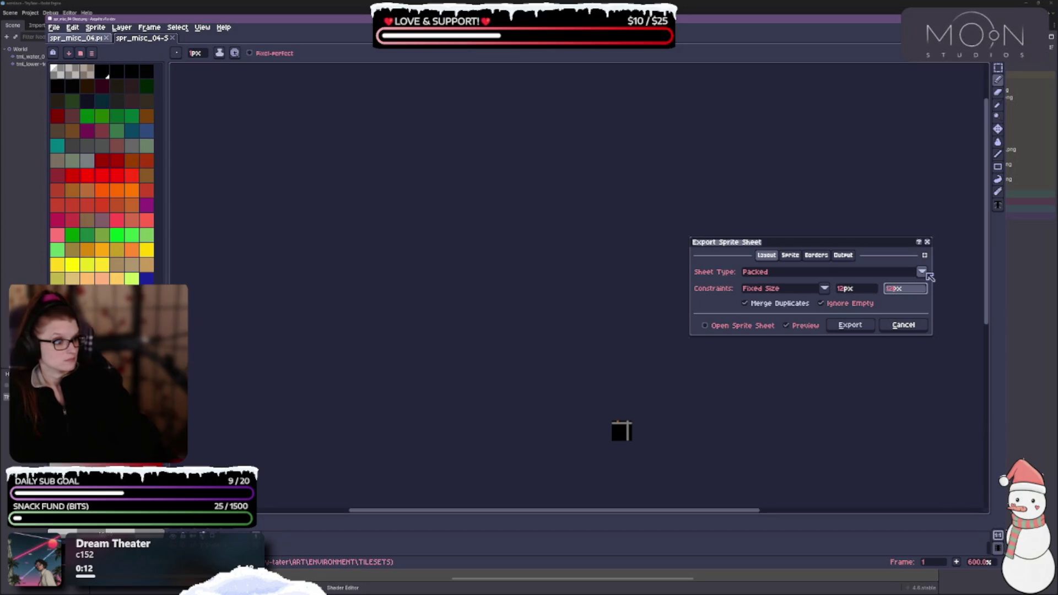
click(826, 288)
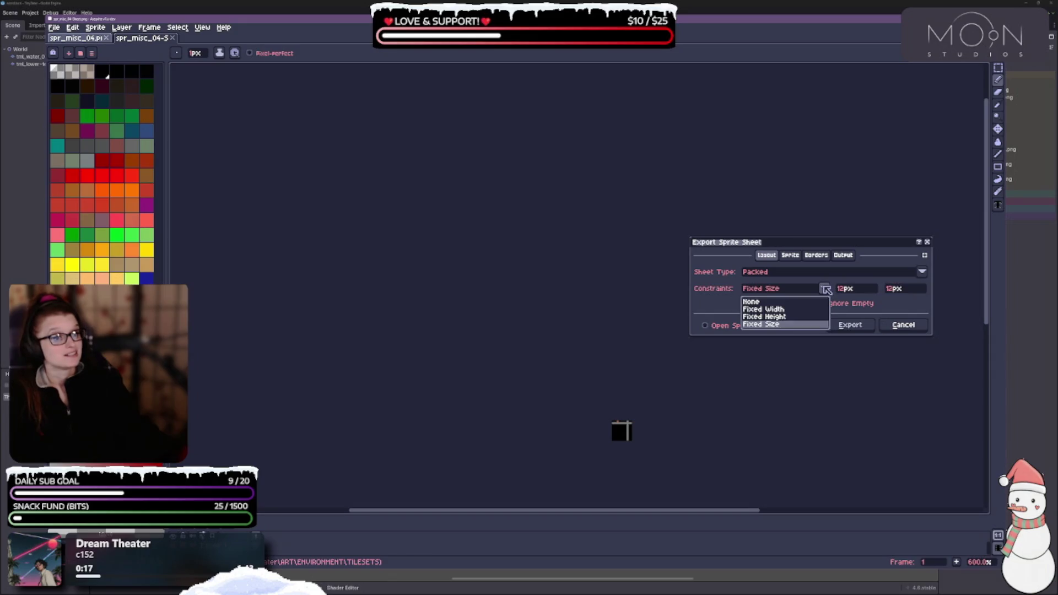
click(825, 289)
click(845, 289)
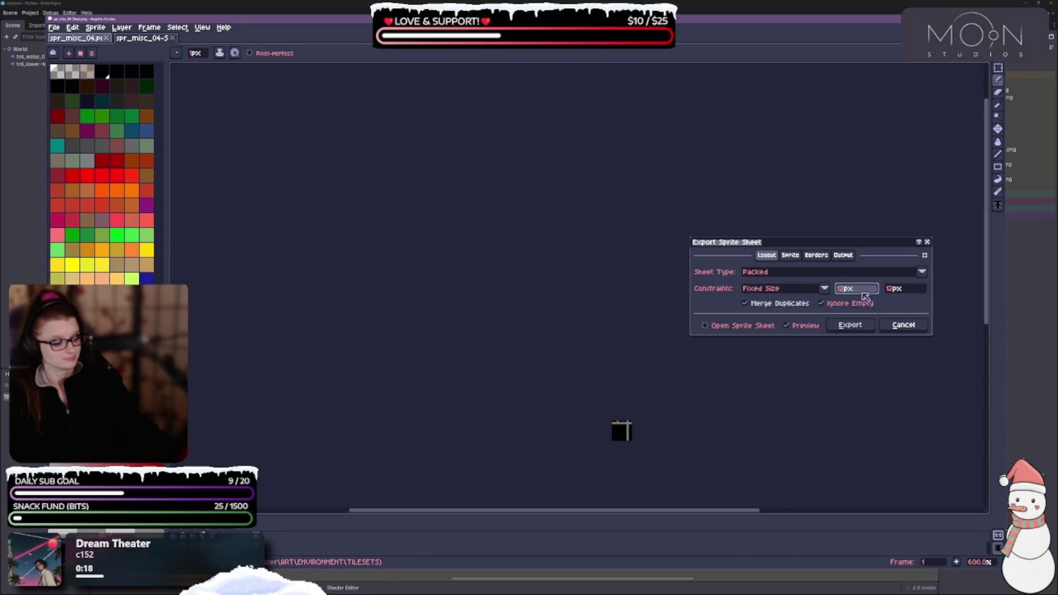
text(120)
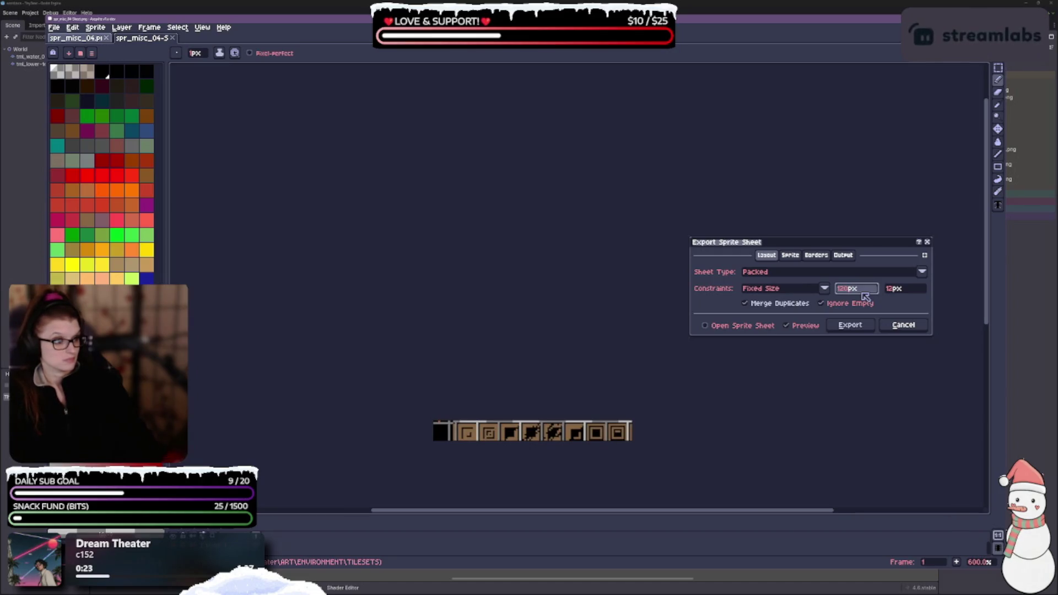
key(BackSpace)
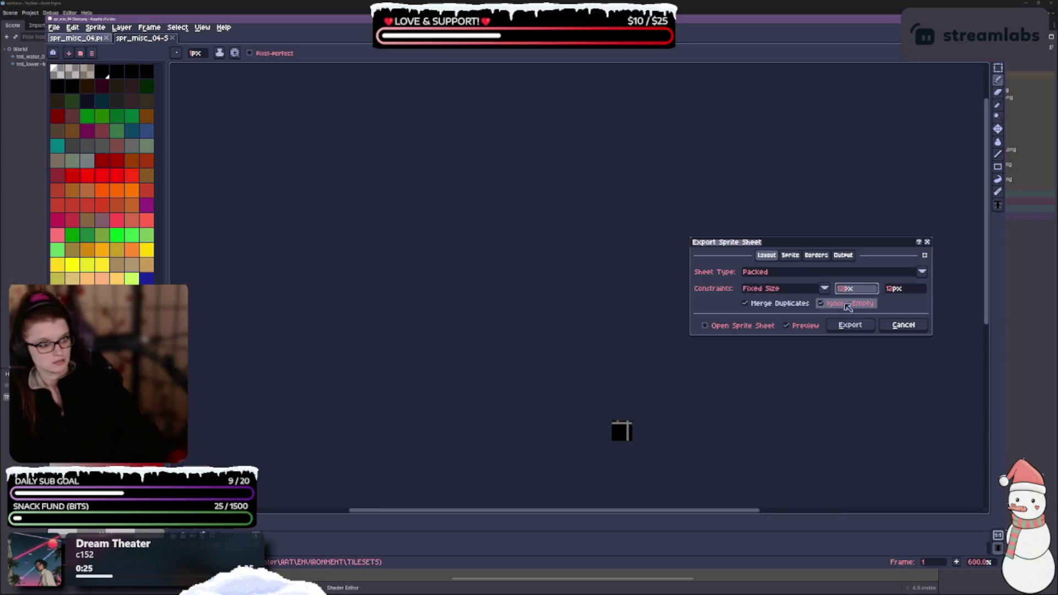
Remove the size constraint, keep empty frames, and set the sheet to open after export
click(824, 289)
click(752, 302)
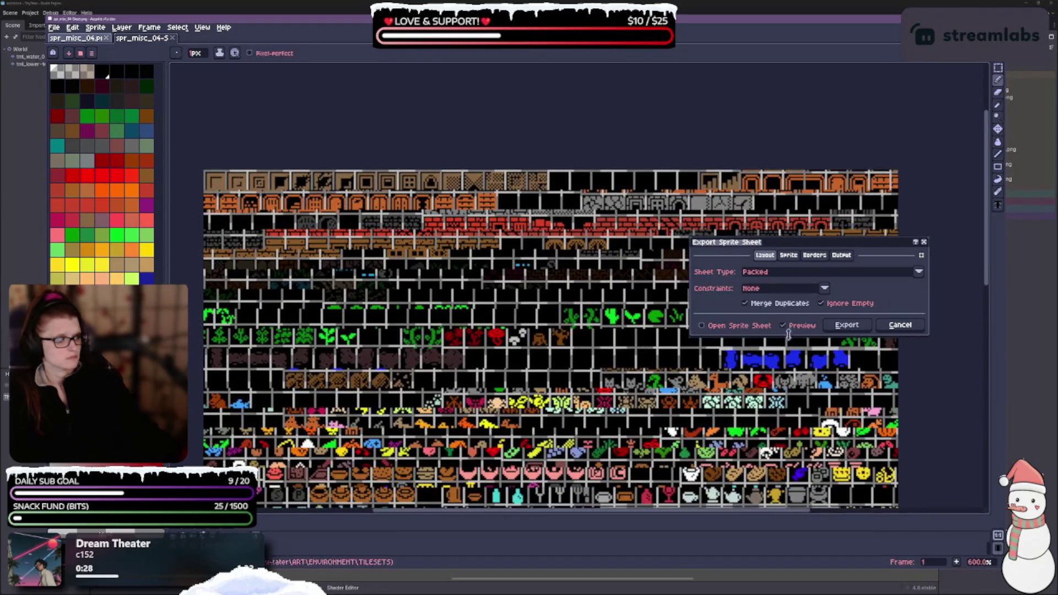
click(821, 303)
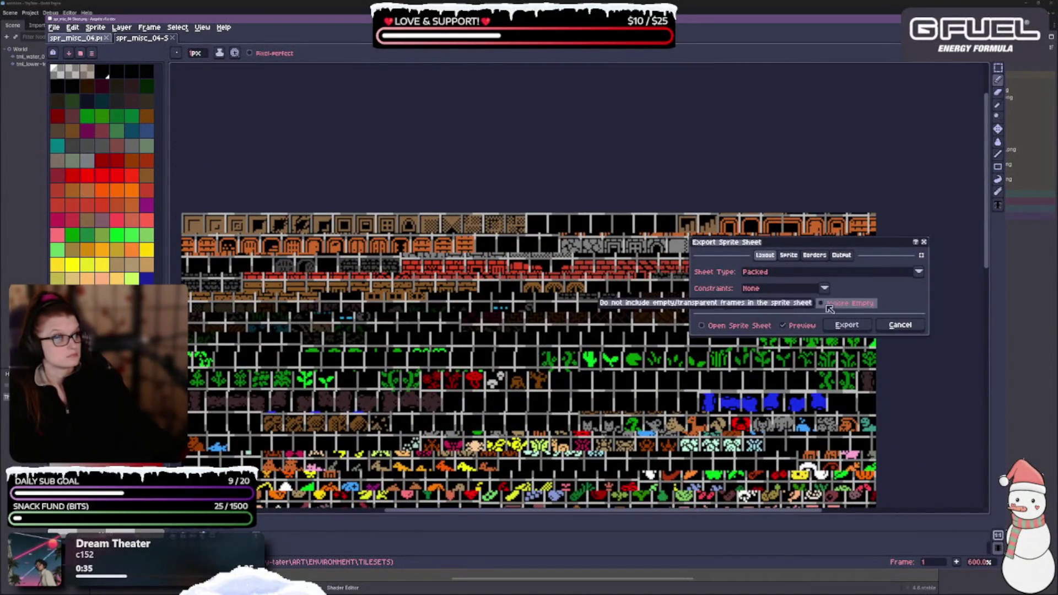
click(749, 305)
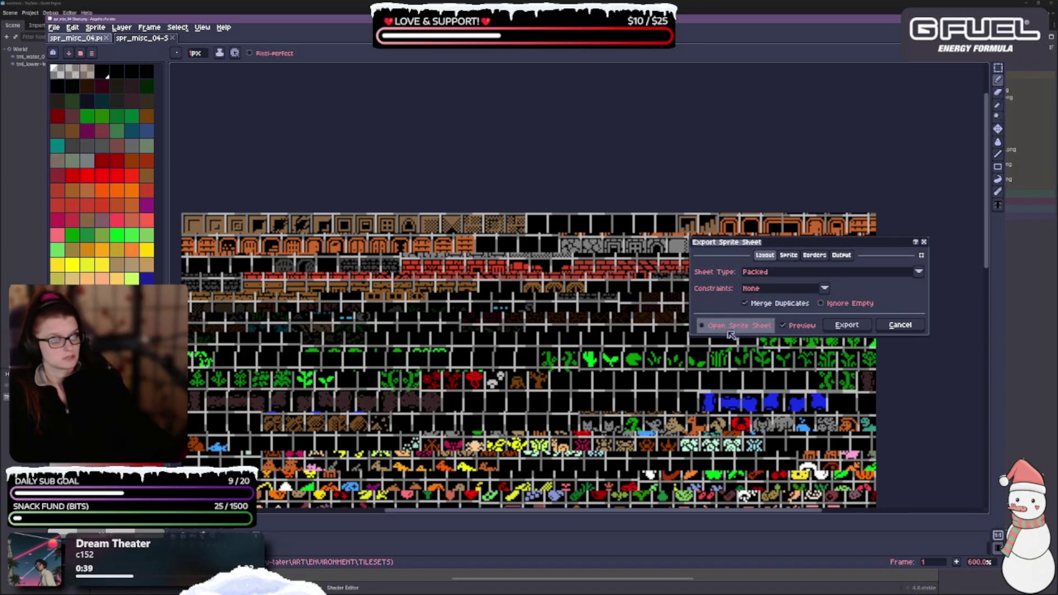
click(704, 326)
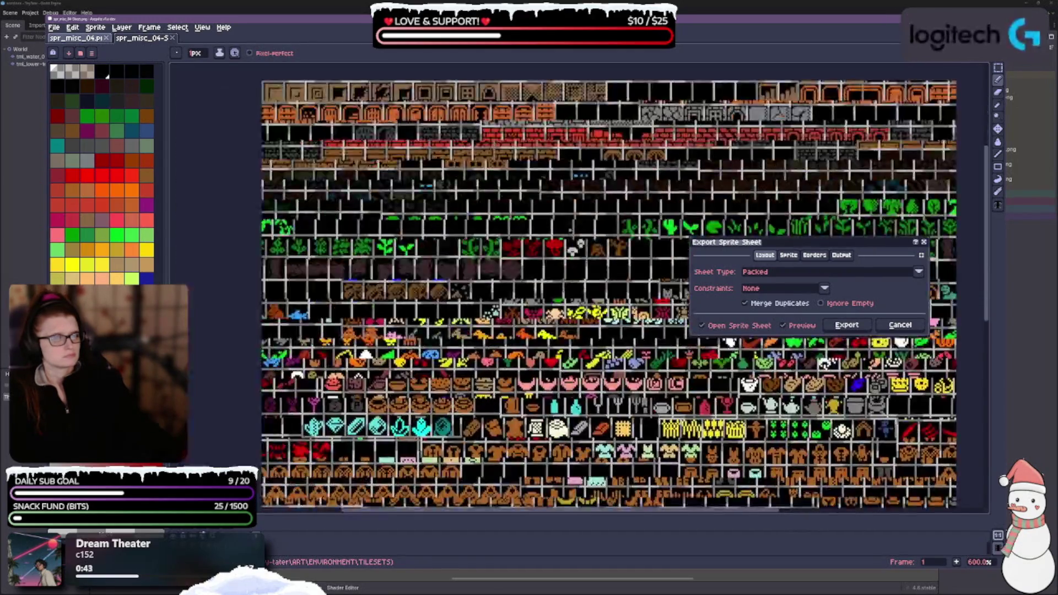
scroll(617, 398, down, 2)
scroll(619, 398, down, 3)
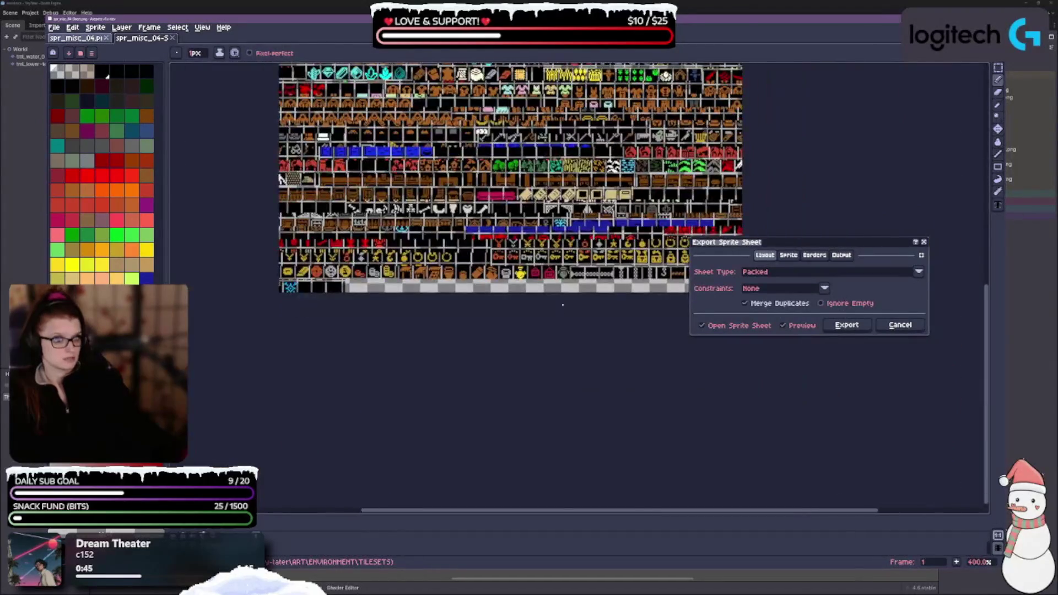
scroll(619, 399, up, 3)
scroll(619, 399, up, 3)
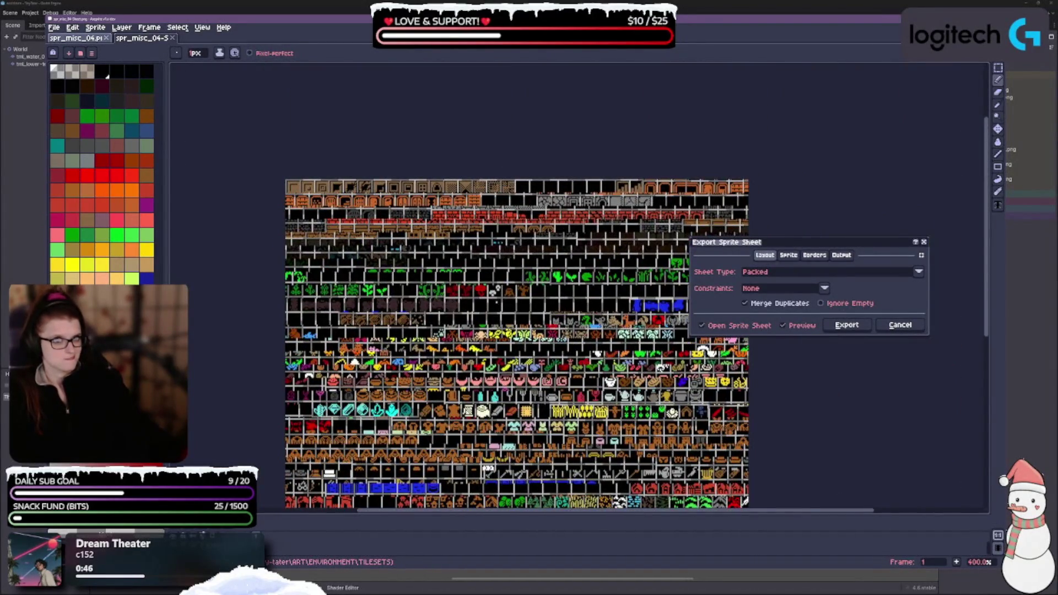
scroll(501, 306, up, 1)
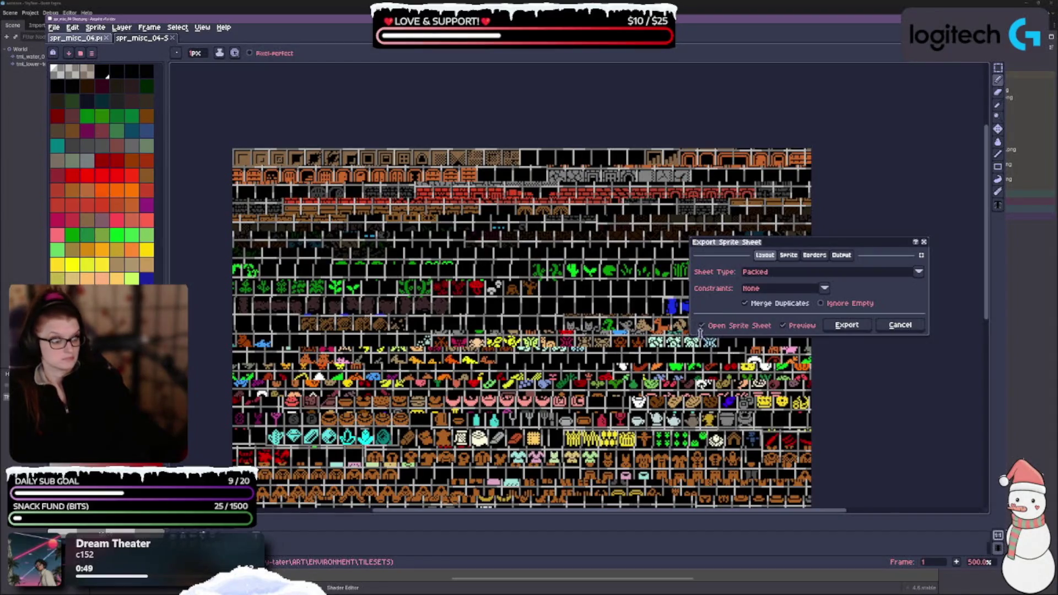
click(788, 254)
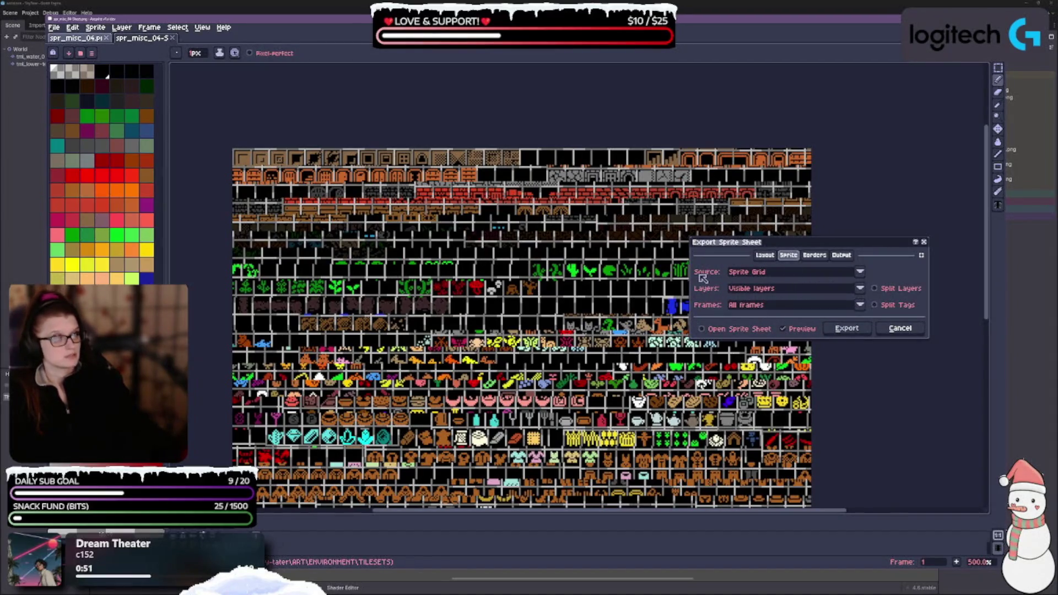
Try Tilesets as export source, return to Sprite Grid, and go to the border and trim settings
click(789, 275)
click(771, 304)
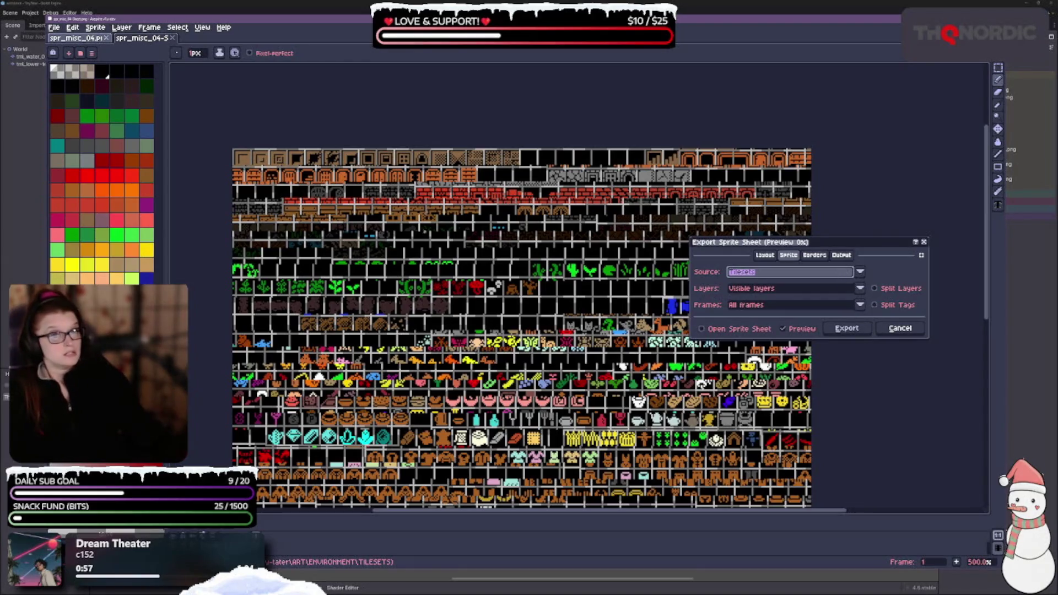
click(752, 273)
click(754, 294)
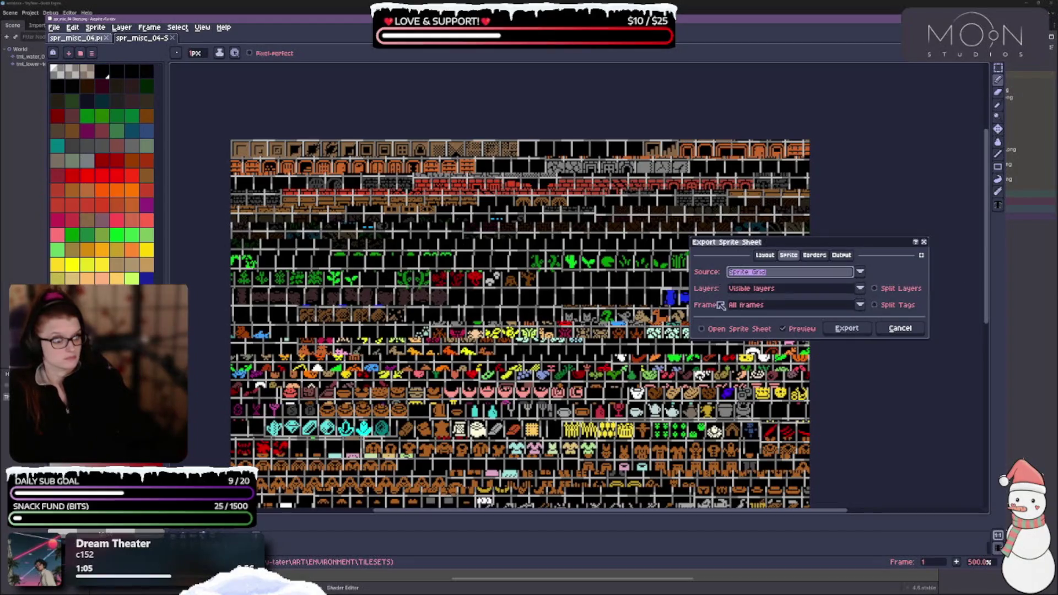
click(814, 255)
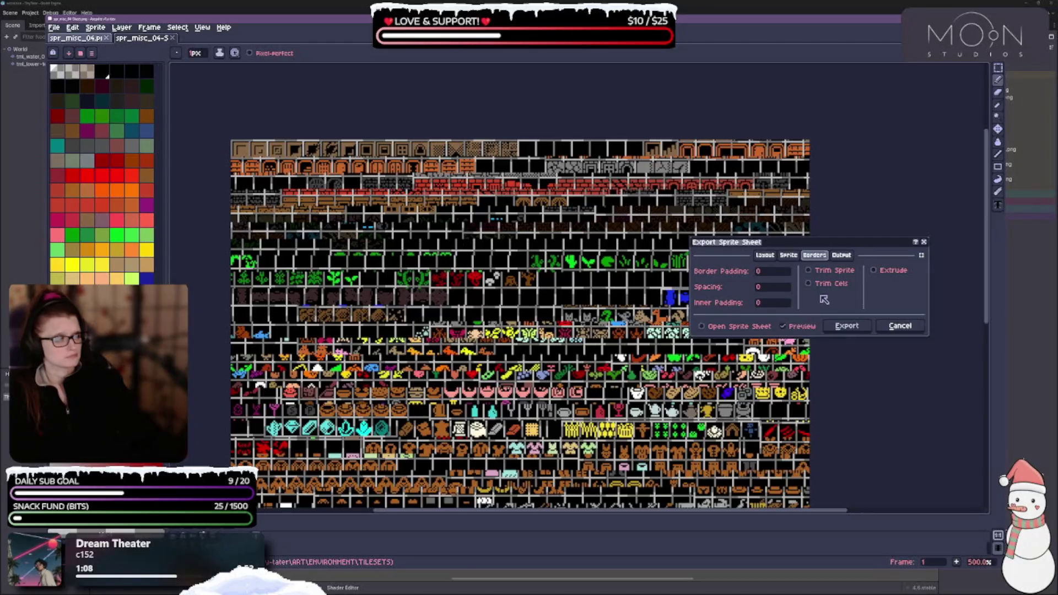
Set the export to trim individual cels by grid rather than the whole sprite
click(818, 271)
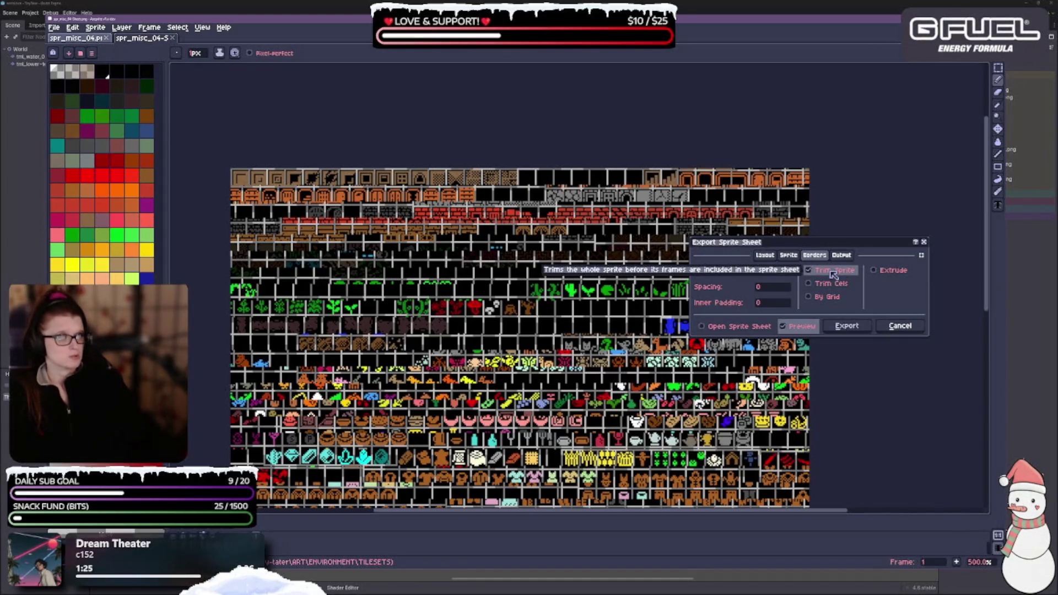
click(830, 273)
click(828, 284)
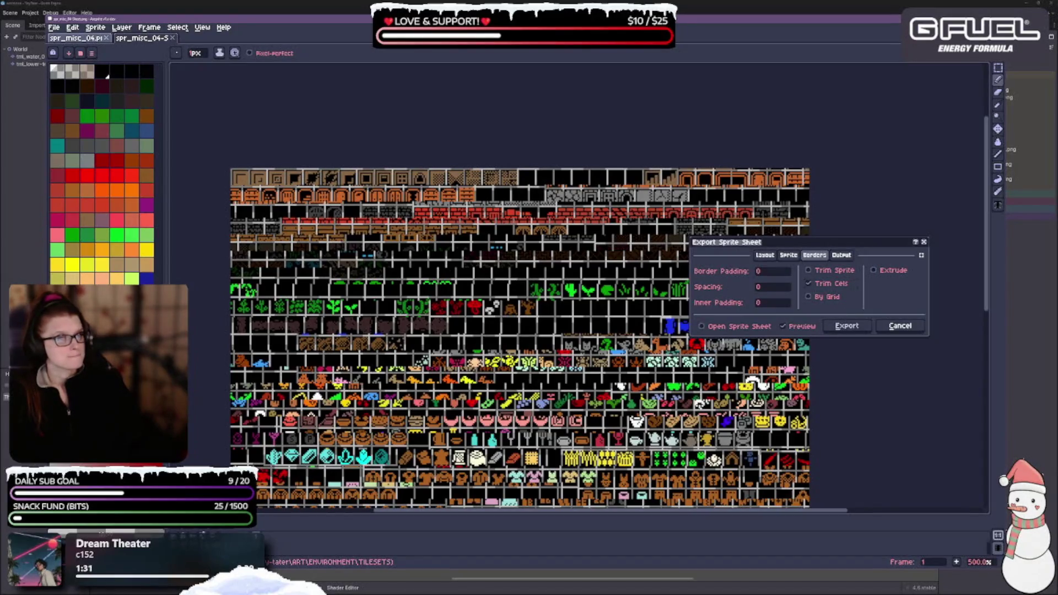
scroll(357, 310, up, 4)
scroll(357, 310, down, 1)
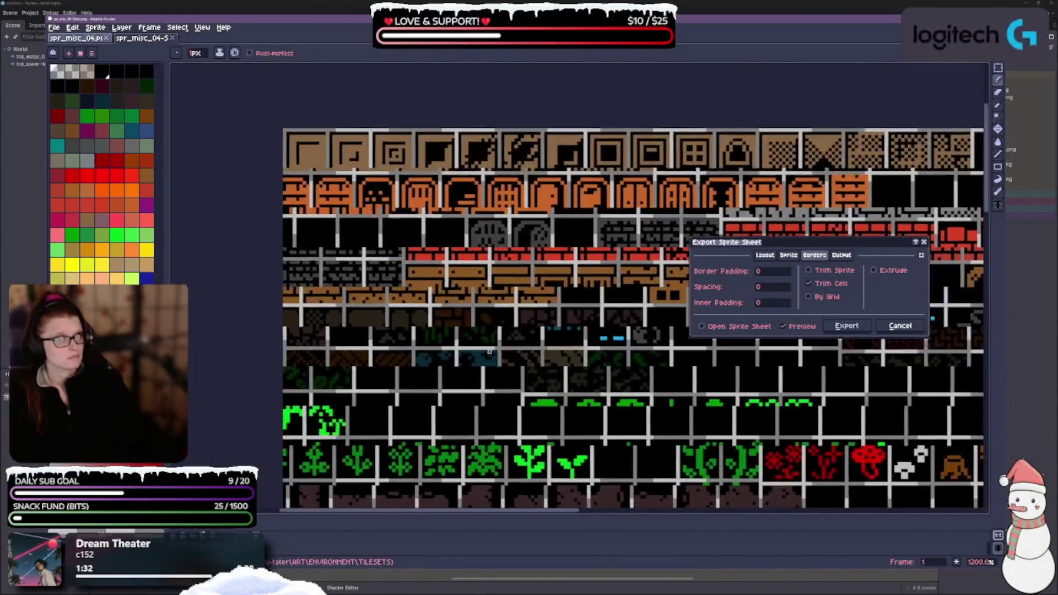
scroll(357, 310, down, 1)
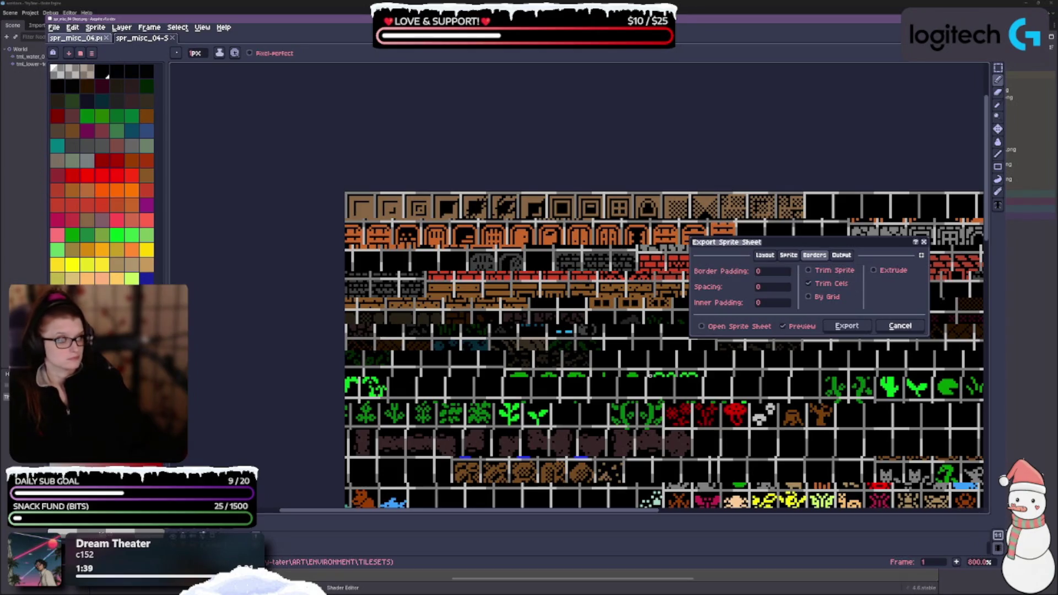
click(822, 296)
click(811, 283)
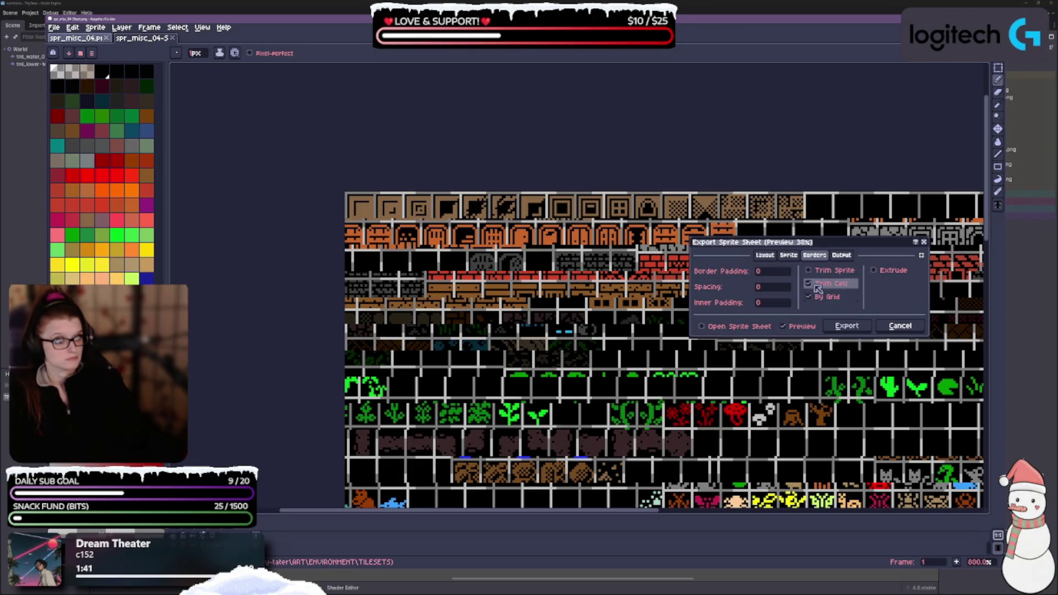
click(812, 285)
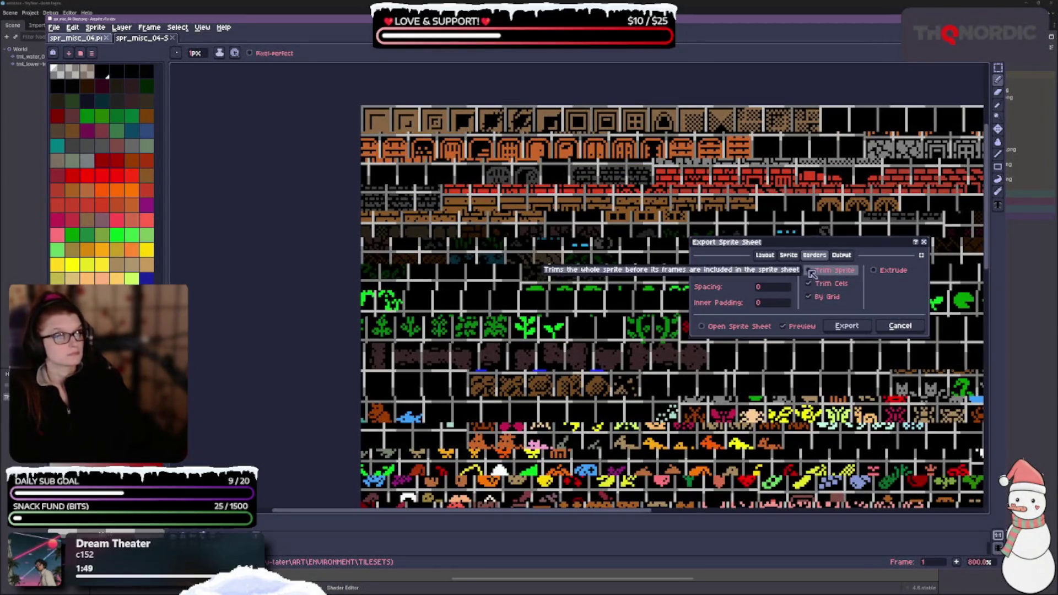
Set the sprite sheet to open after exporting and return to the source settings
click(750, 329)
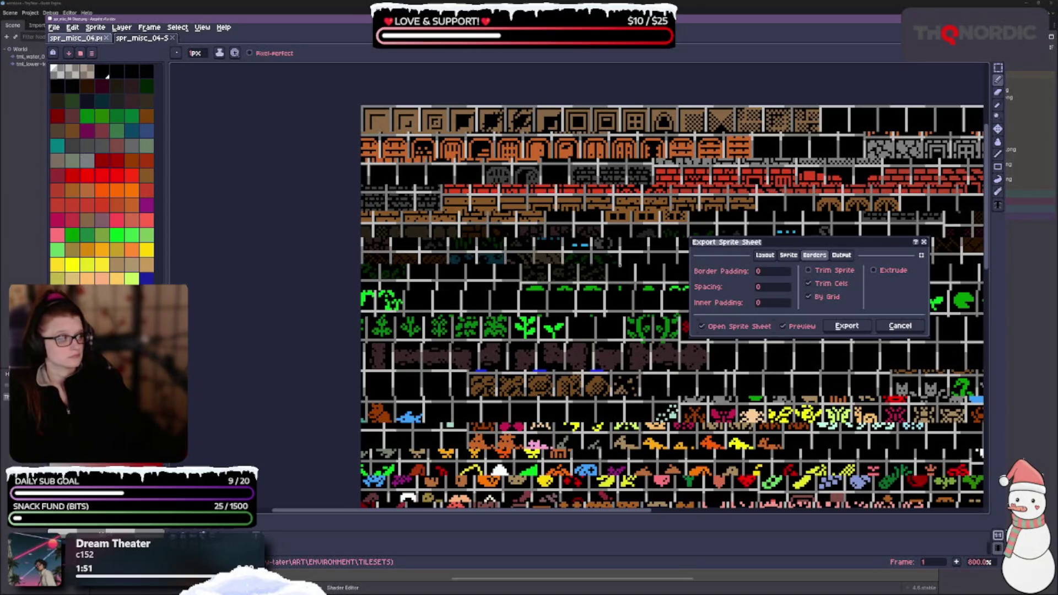
scroll(977, 422, down, 2)
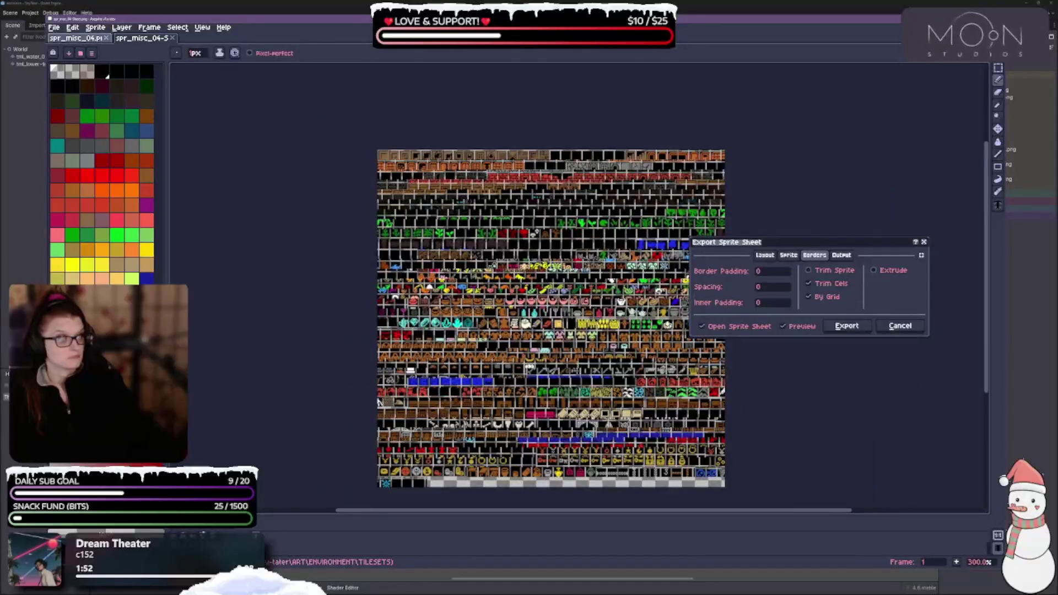
scroll(974, 461, up, 2)
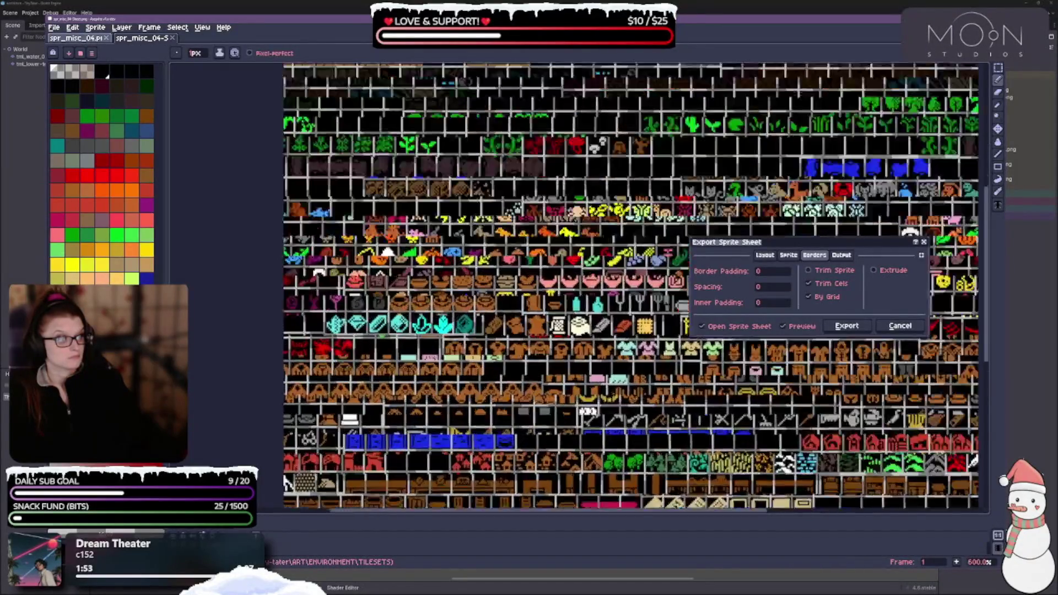
click(793, 257)
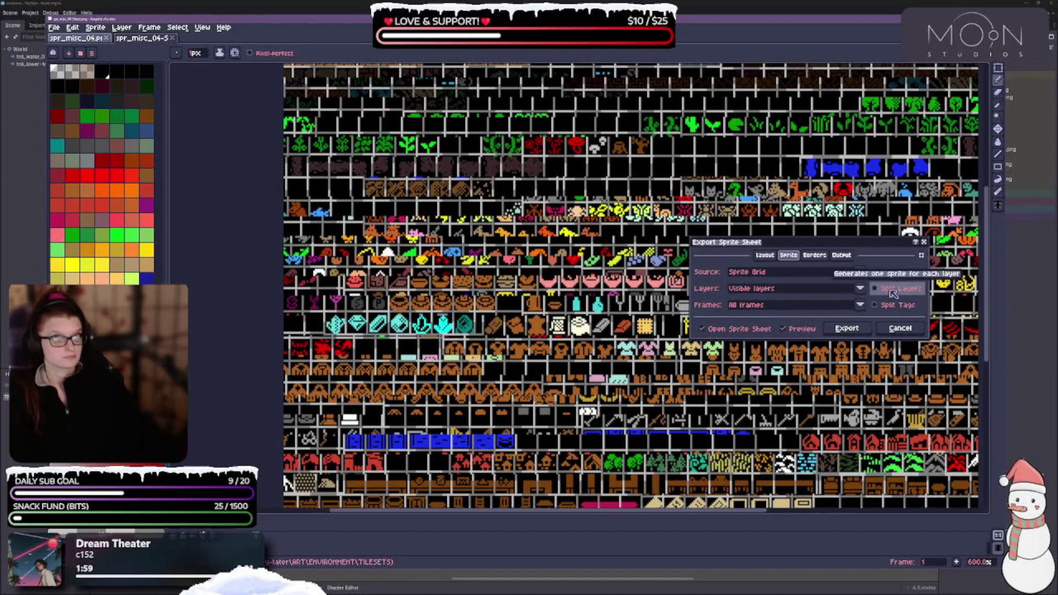
Leave the sheet type as Packed and export the spr_misc_04 sprite sheet
click(764, 254)
click(827, 272)
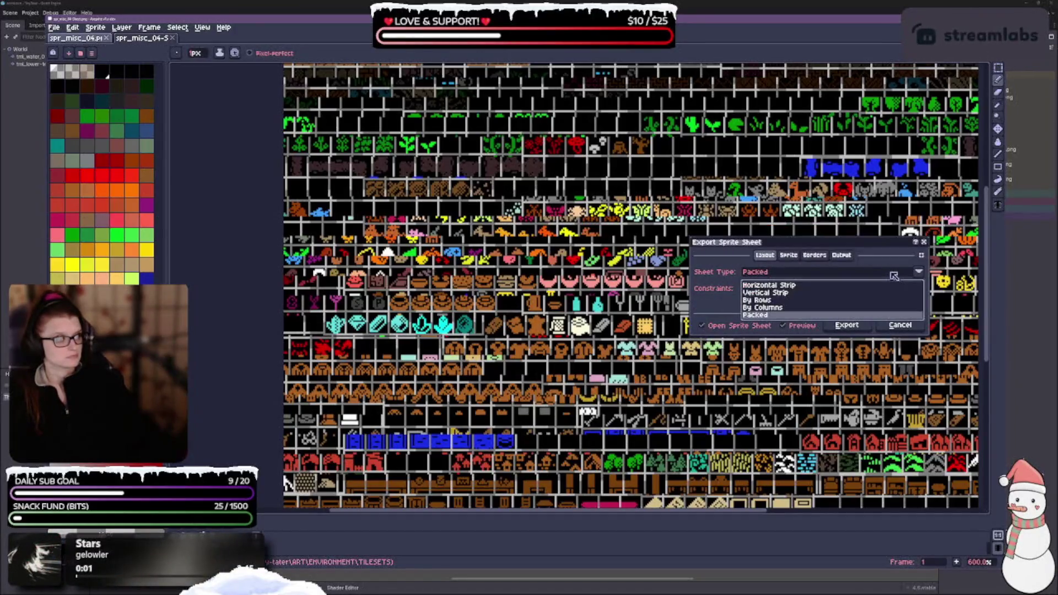
click(893, 275)
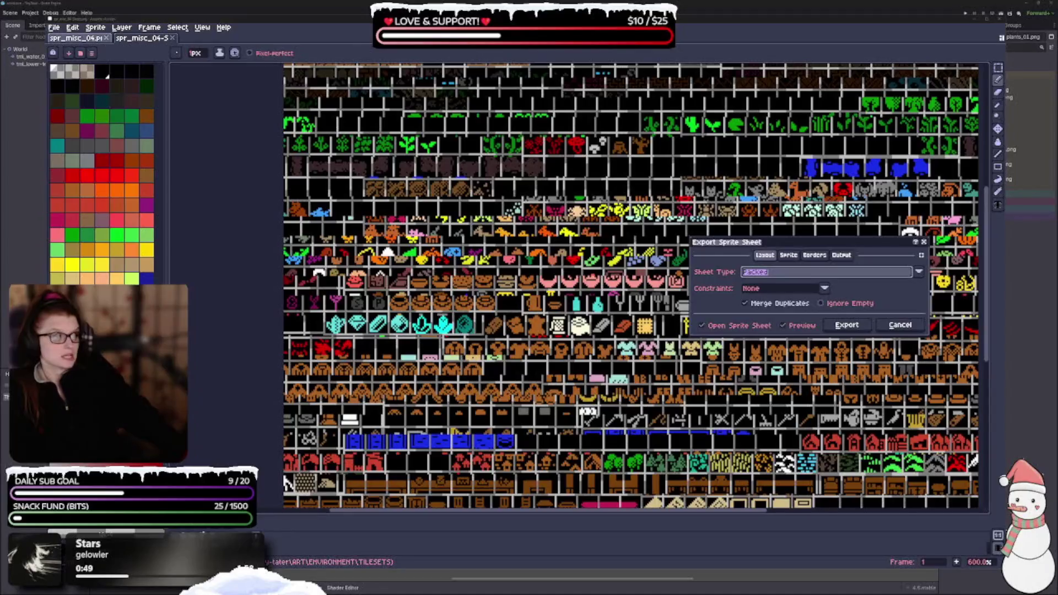
click(900, 324)
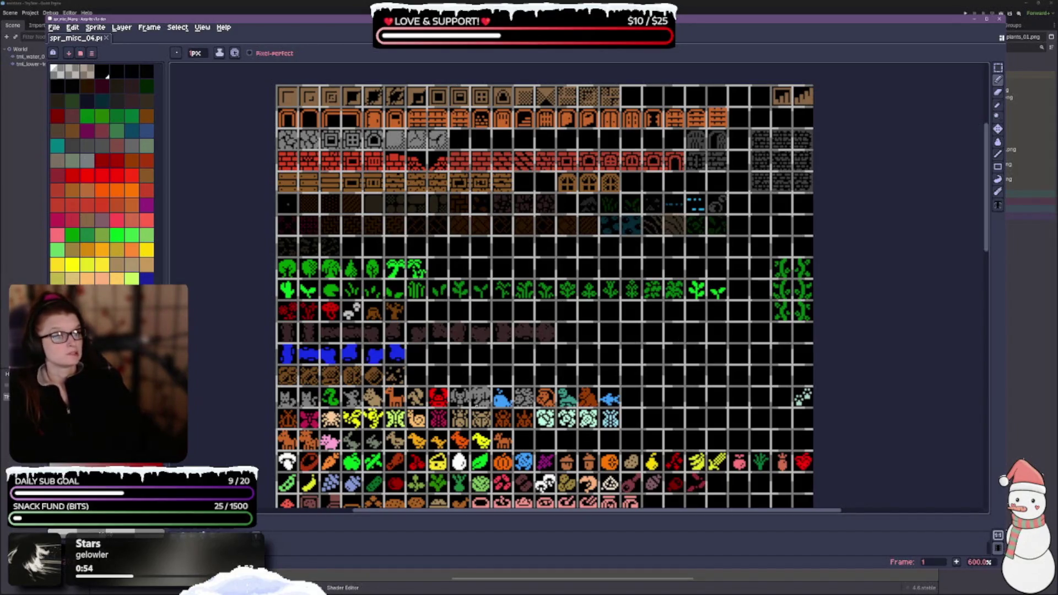
scroll(931, 332, down, 2)
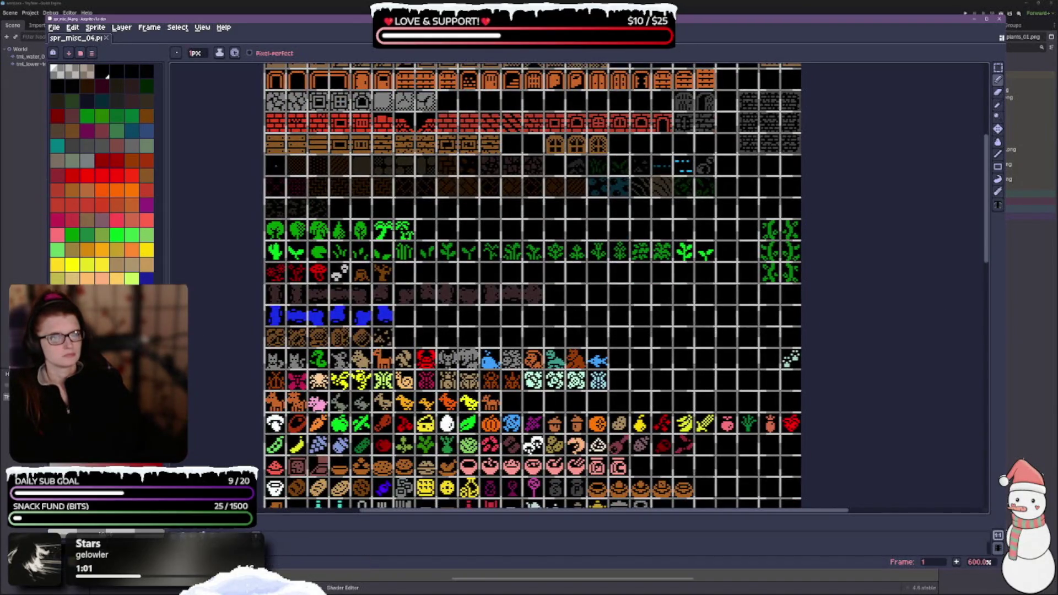
Choose the Paint Bucket with white as drawing colour and hide the grid over misc_04
click(998, 142)
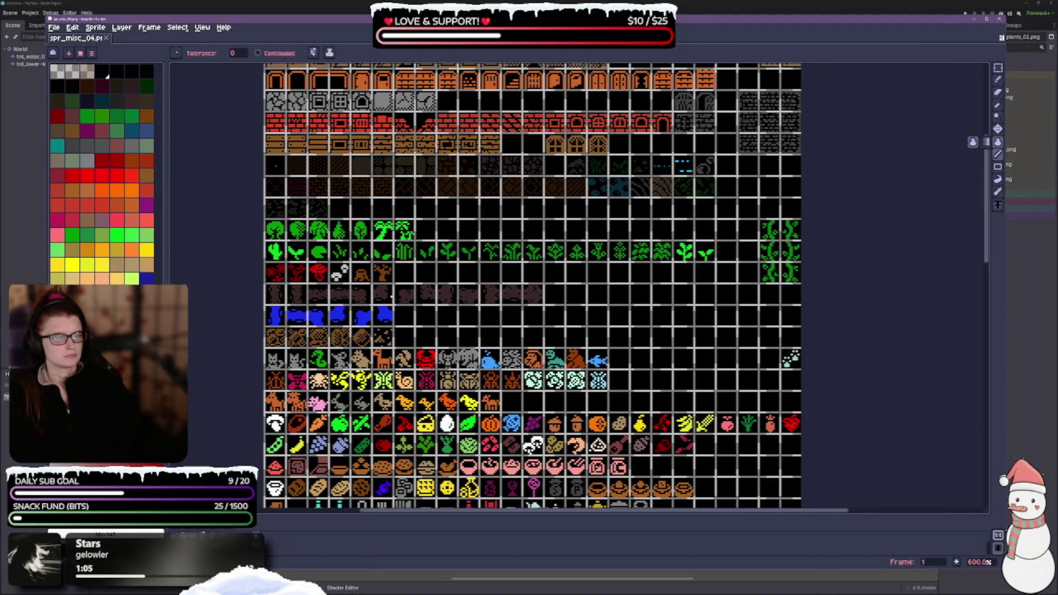
click(999, 548)
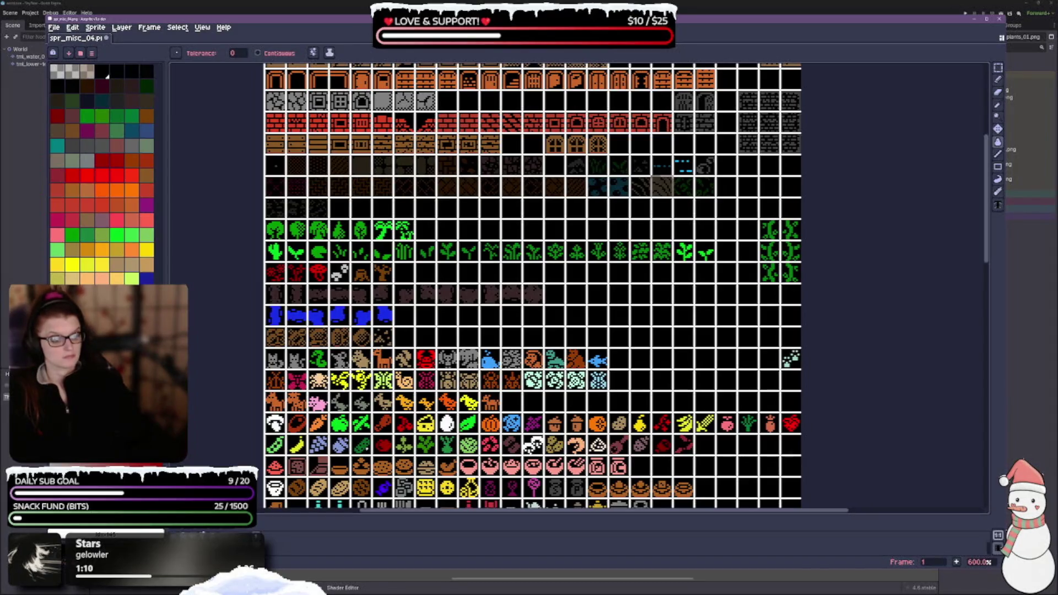
scroll(534, 285, up, 1)
scroll(494, 285, up, 1)
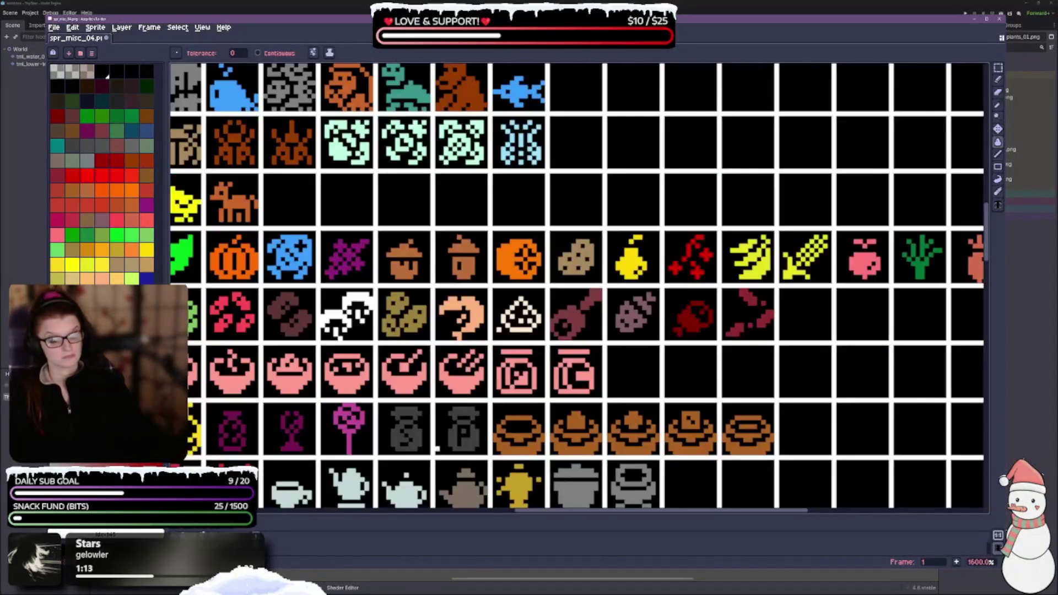
scroll(495, 285, down, 2)
scroll(494, 286, up, 1)
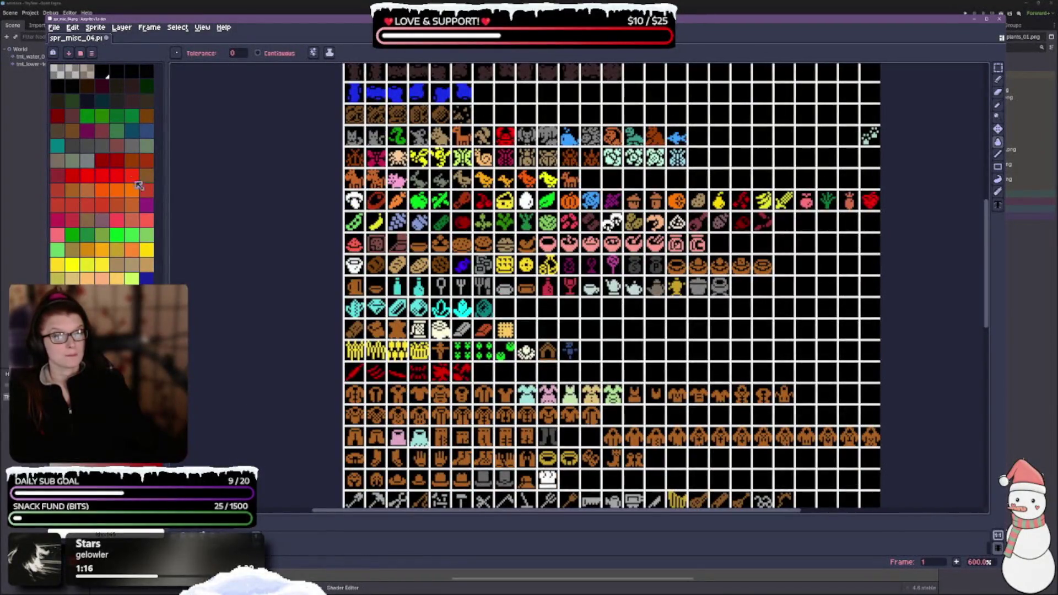
click(147, 74)
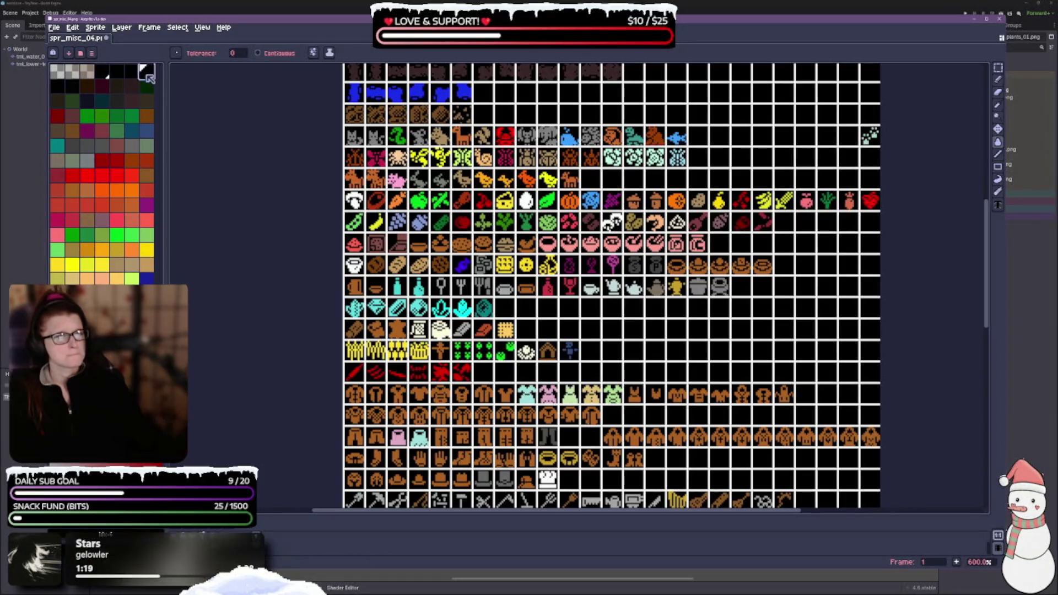
scroll(408, 294, up, 2)
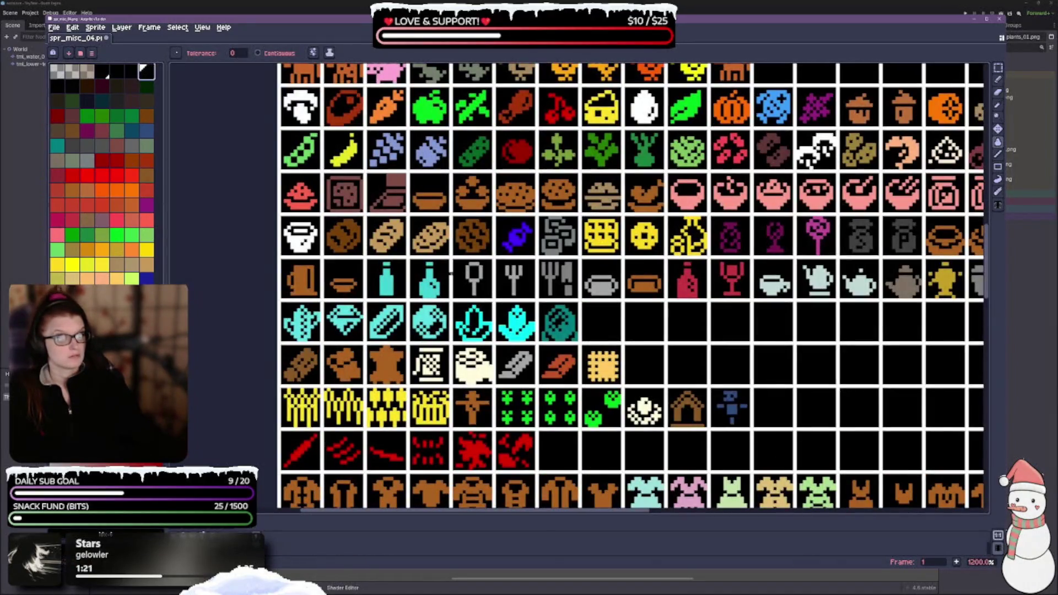
key(ctrl+')
scroll(556, 360, down, 3)
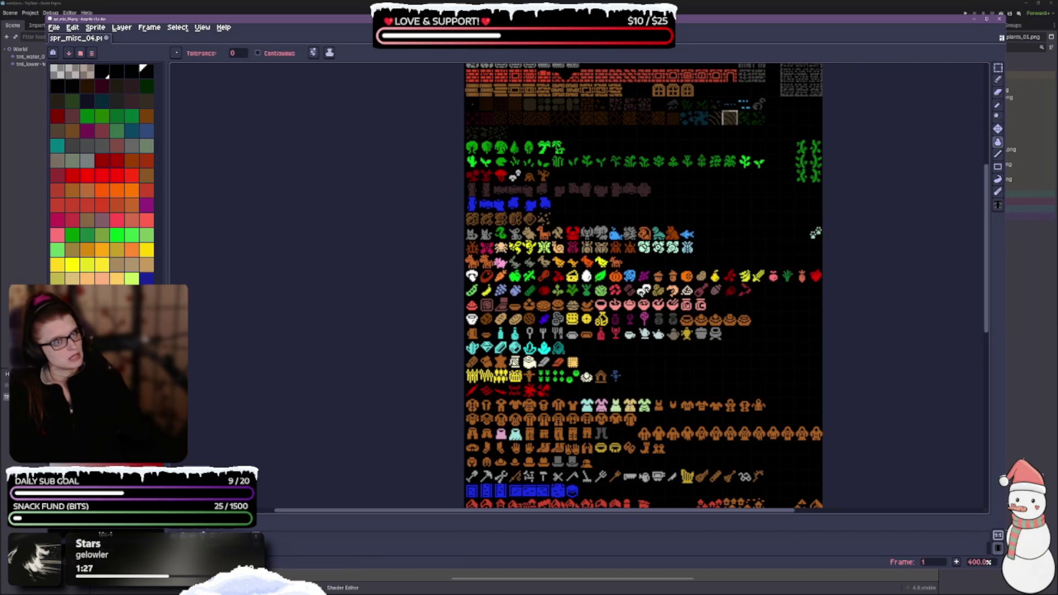
Pan across misc_04 from its top rows down to the bottom rows of sprites
drag(815, 234, 811, 337)
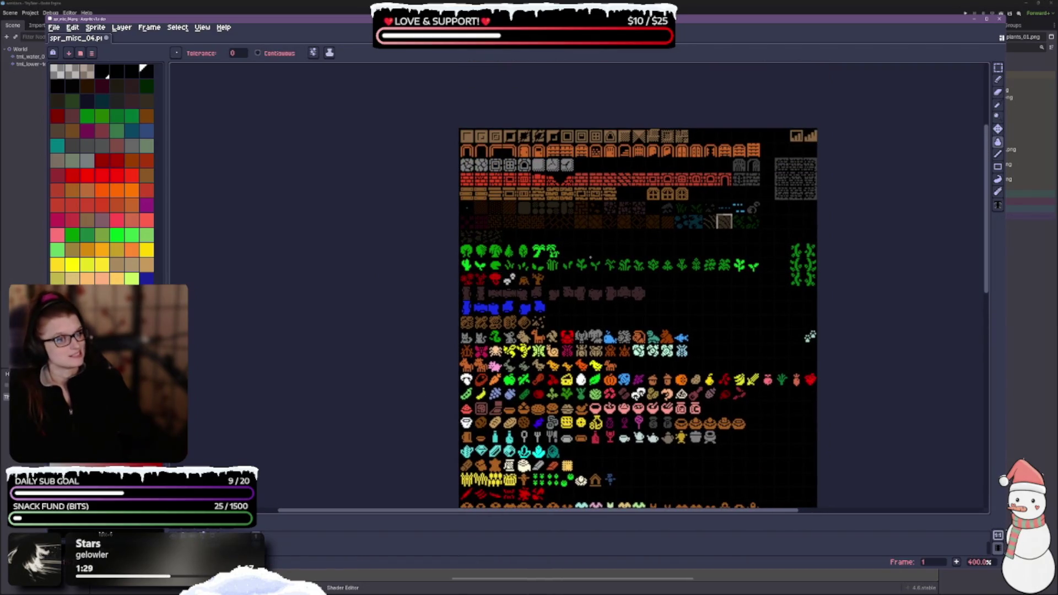
scroll(810, 336, up, 2)
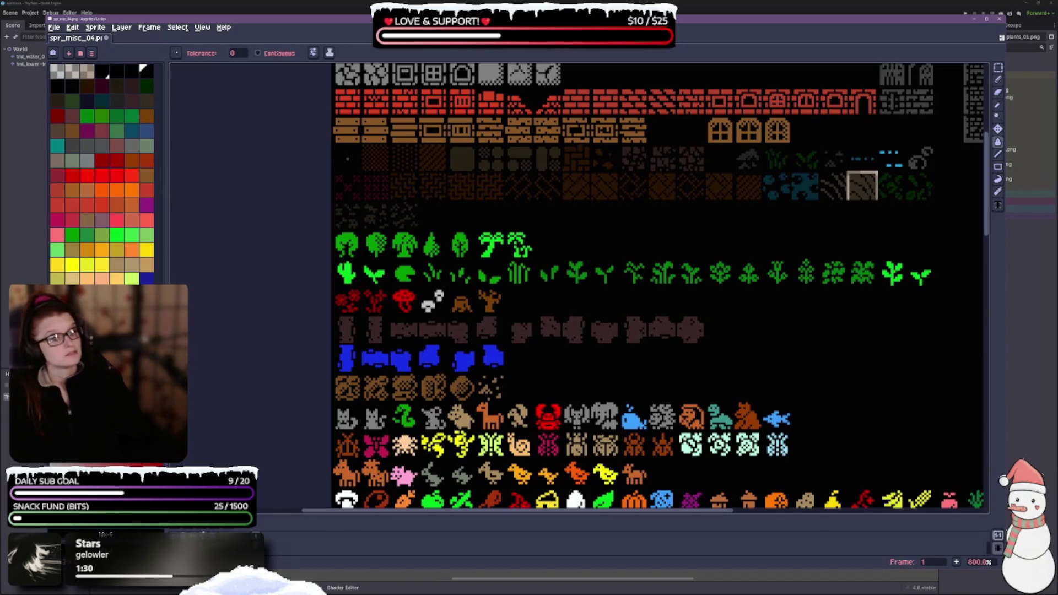
scroll(579, 441, down, 2)
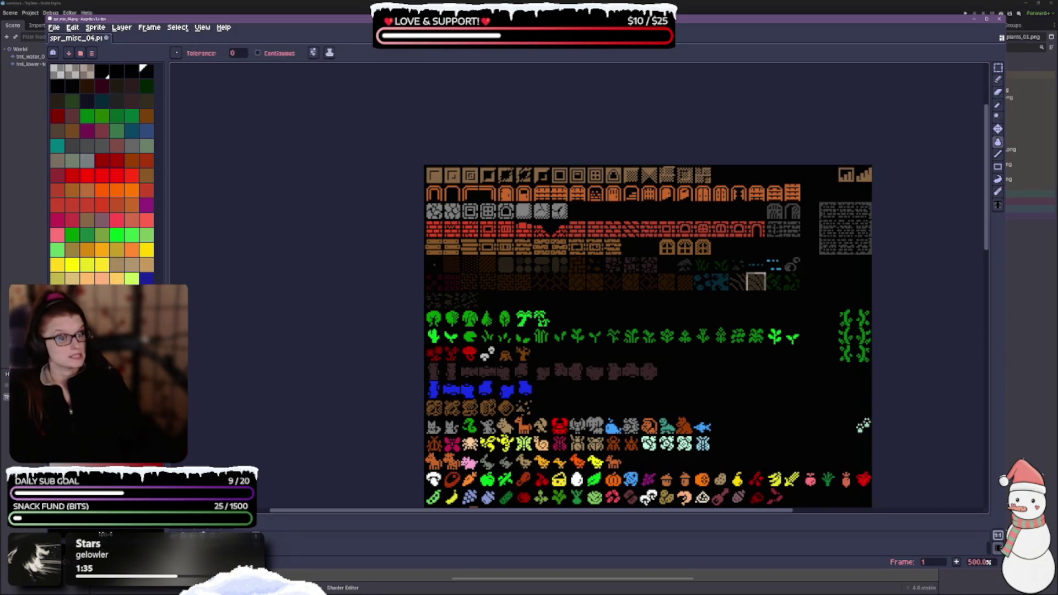
drag(645, 373, 521, 50)
drag(738, 105, 579, 248)
scroll(580, 249, down, 2)
scroll(360, 313, up, 1)
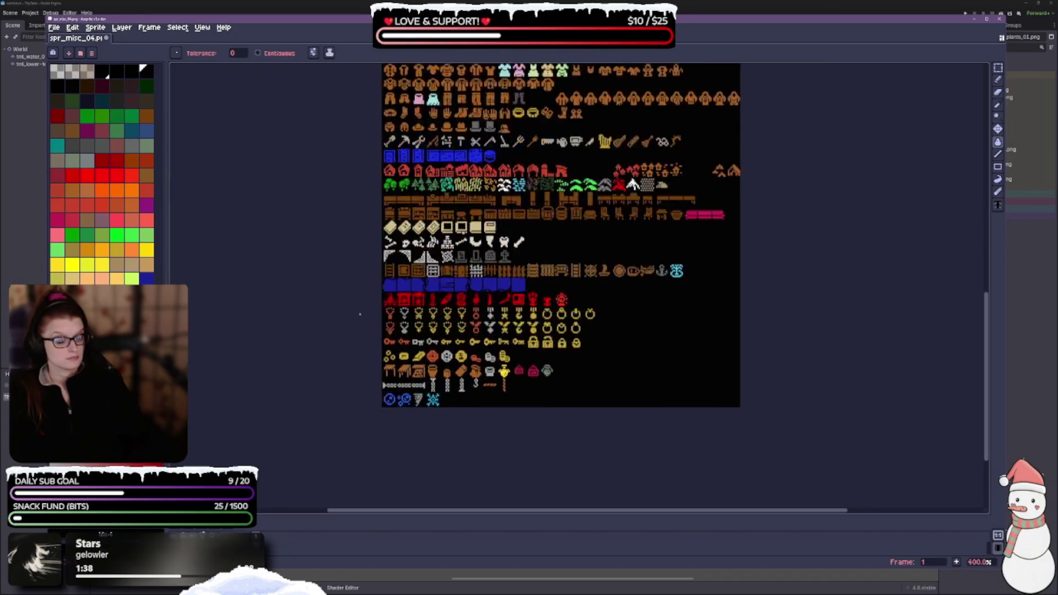
scroll(359, 313, up, 2)
drag(900, 245, 623, 294)
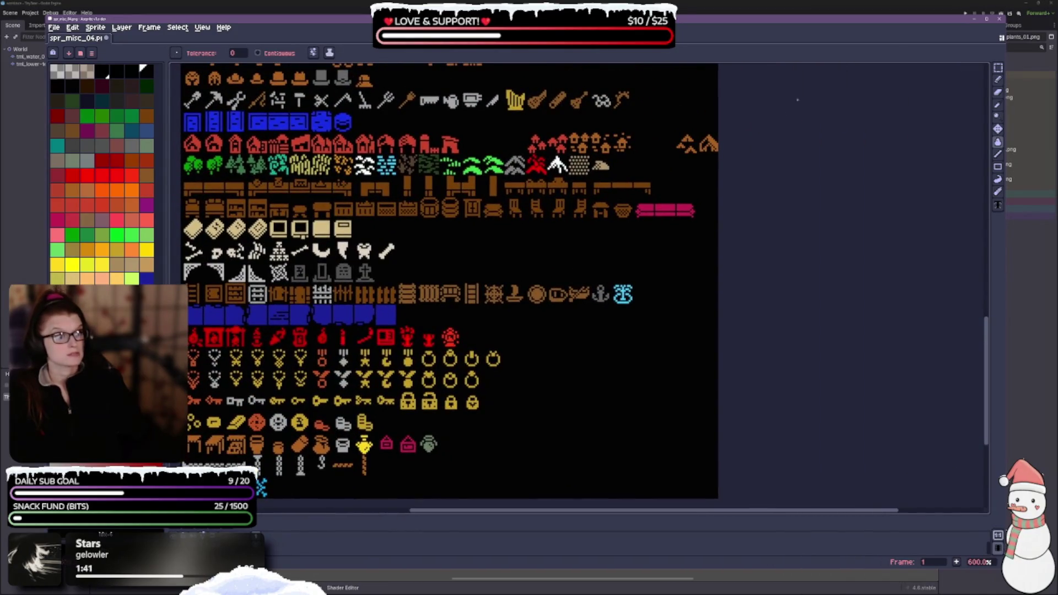
scroll(260, 488, down, 1)
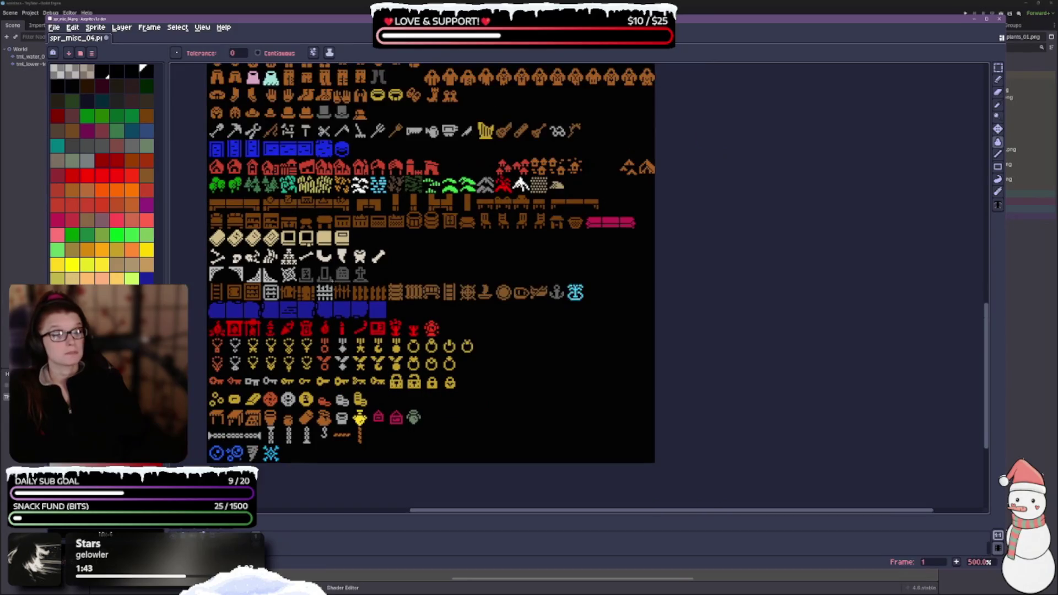
drag(261, 488, 249, 499)
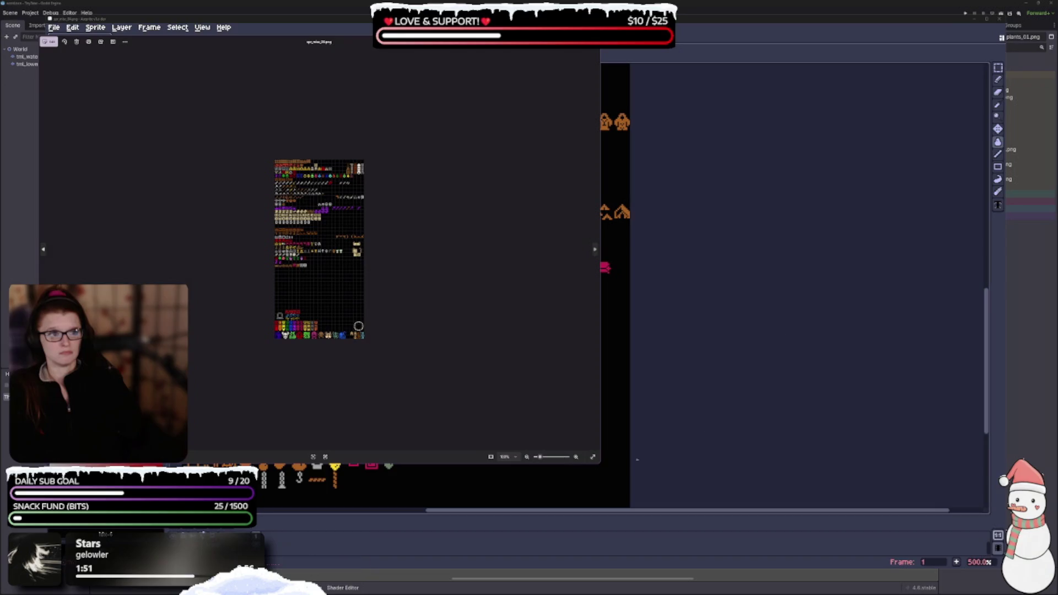
Close the preview, open spr_misc_03 and place it in a widened split pane beside misc_04
key(Escape)
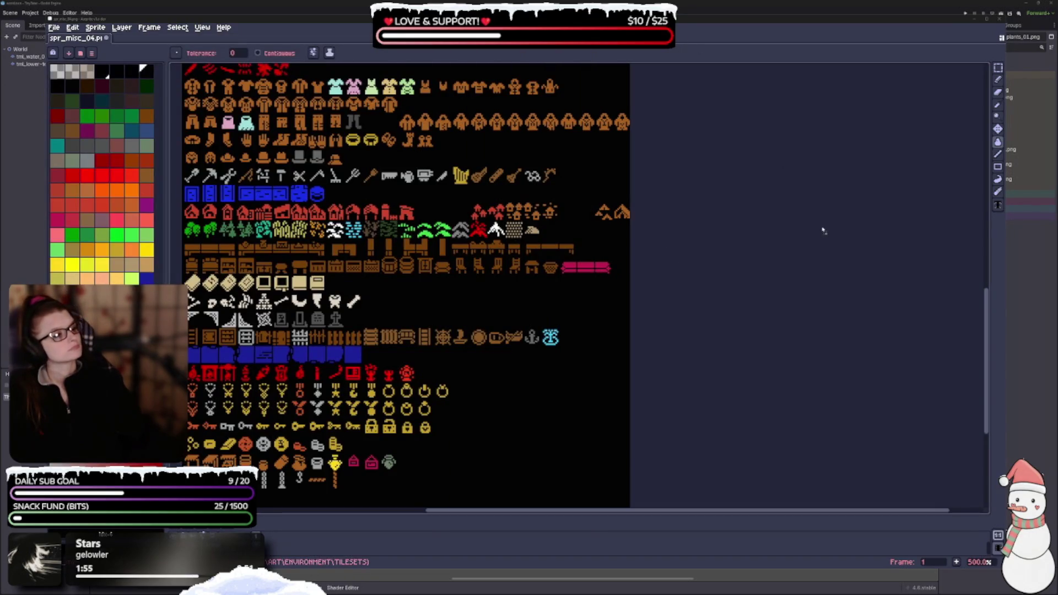
click(543, 356)
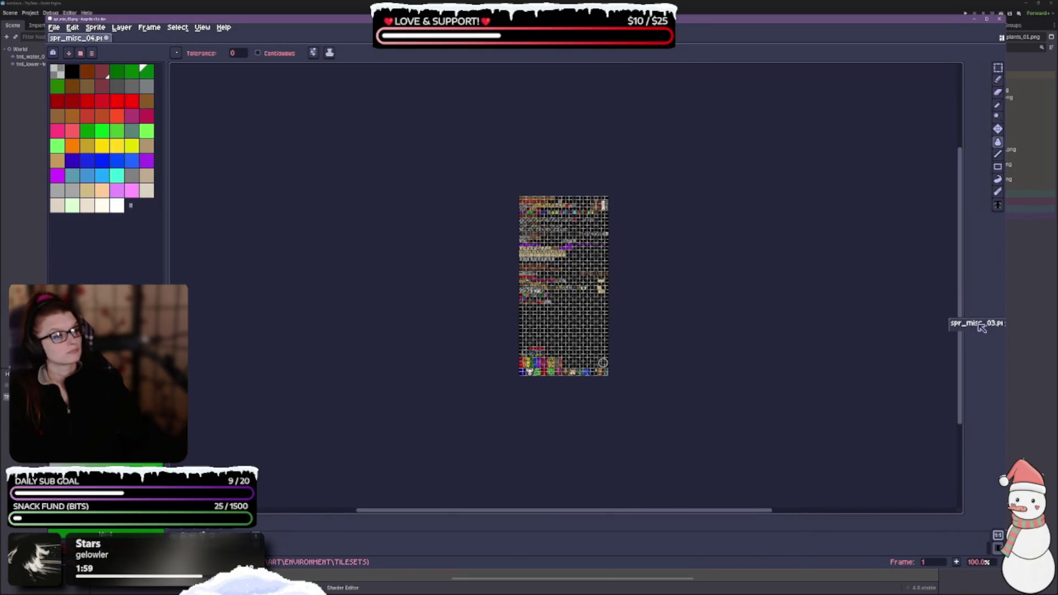
drag(145, 39, 942, 324)
drag(744, 333, 545, 333)
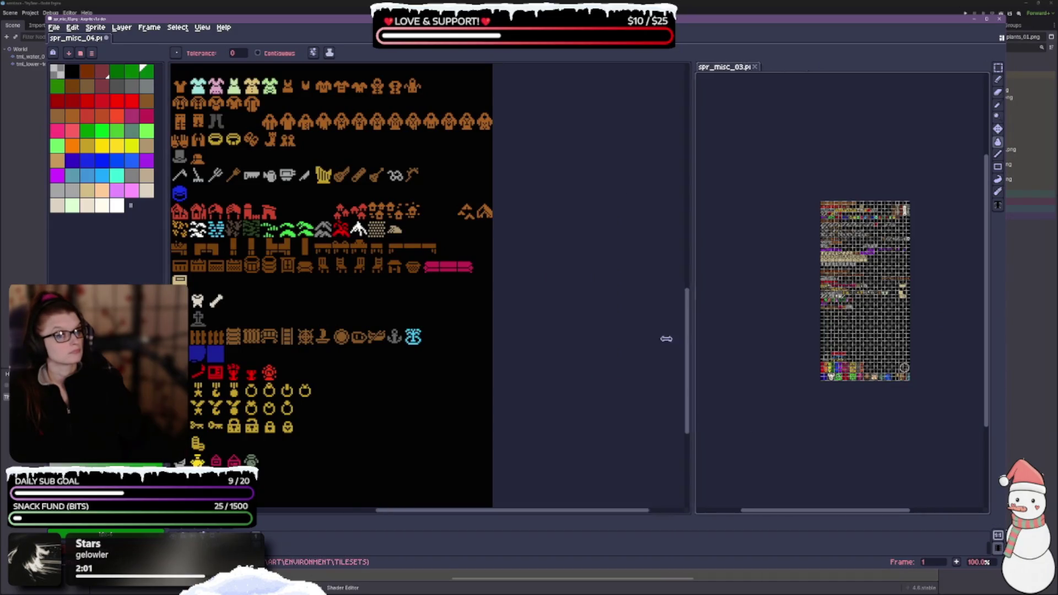
scroll(978, 395, up, 2)
drag(978, 395, 859, 447)
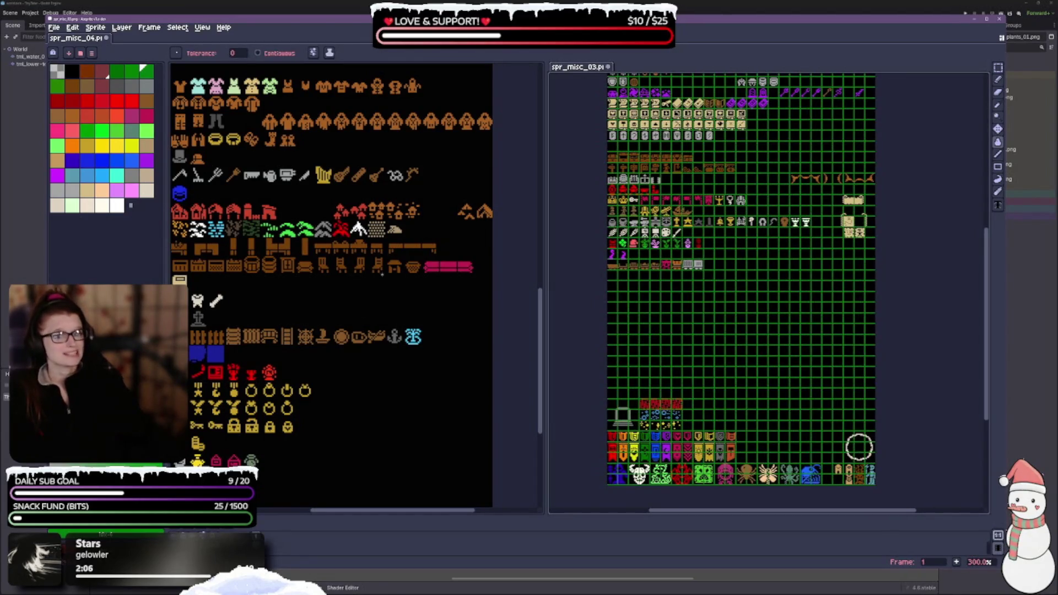
Pick black as drawing colour, hide misc_03's green grid, and reach the View > Show overlay list
click(72, 72)
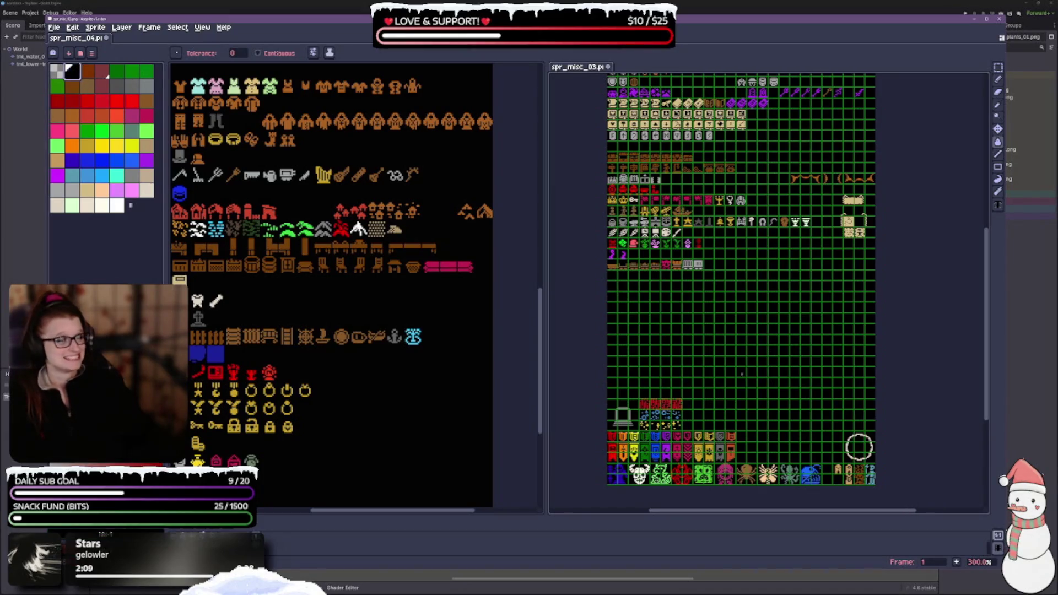
key(ctrl+g)
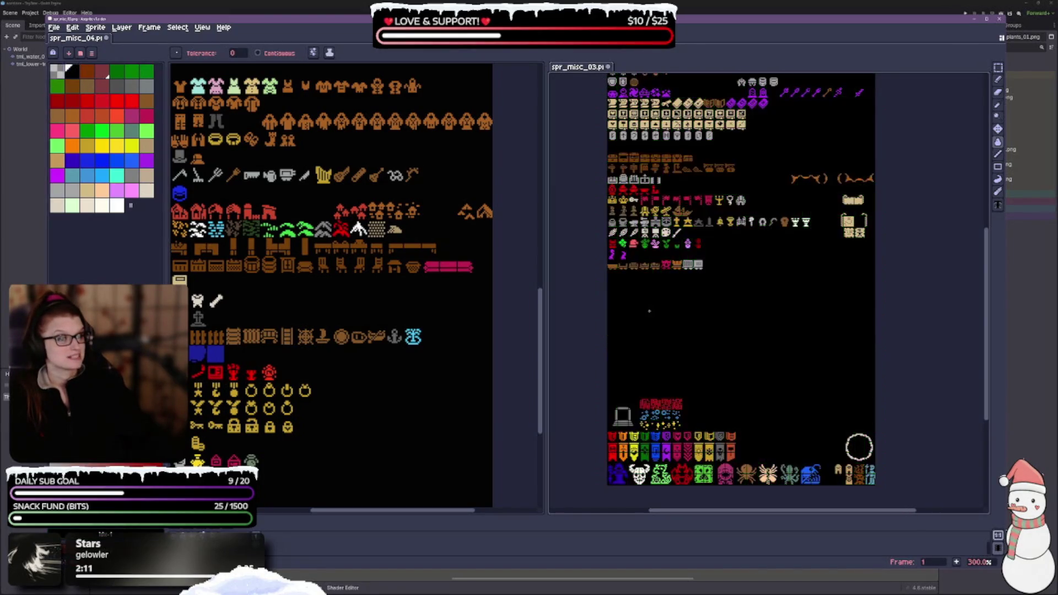
scroll(792, 343, left, 2)
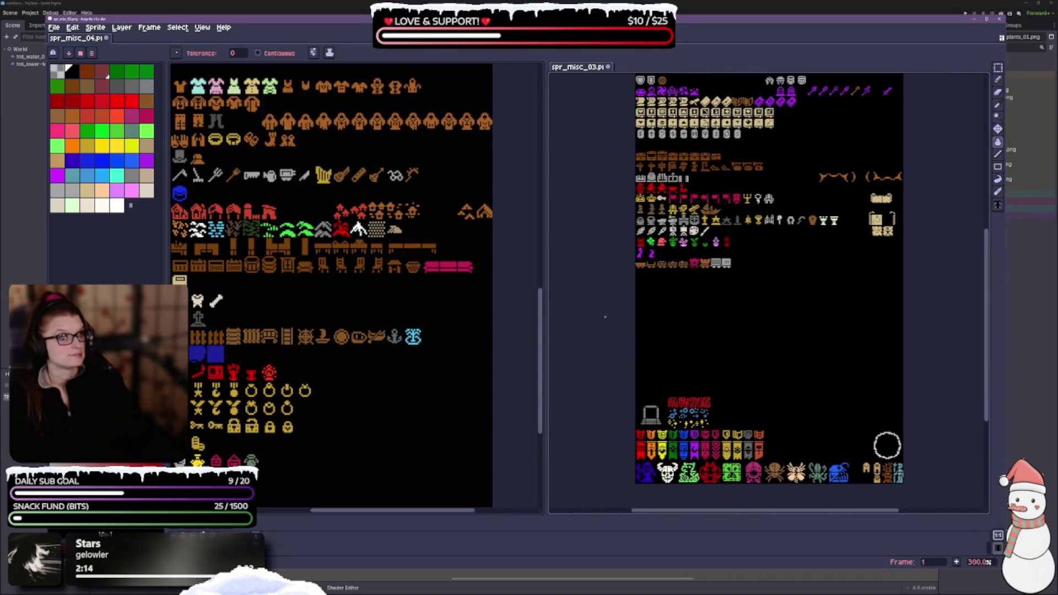
scroll(333, 397, up, 1)
scroll(333, 397, up, 1)
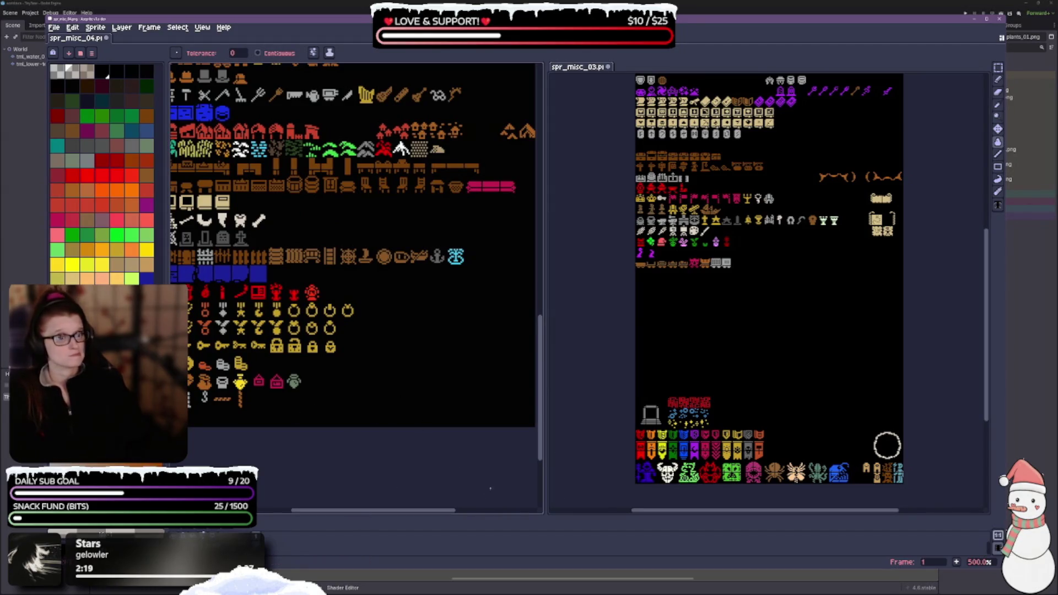
scroll(357, 442, down, 2)
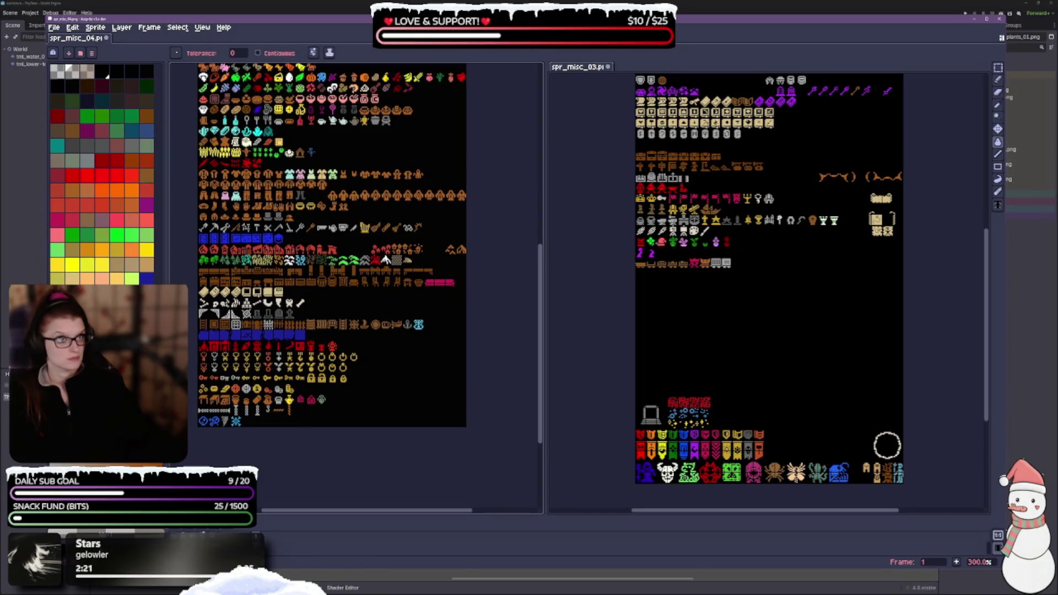
scroll(886, 446, up, 1)
scroll(886, 446, down, 2)
scroll(887, 445, down, 1)
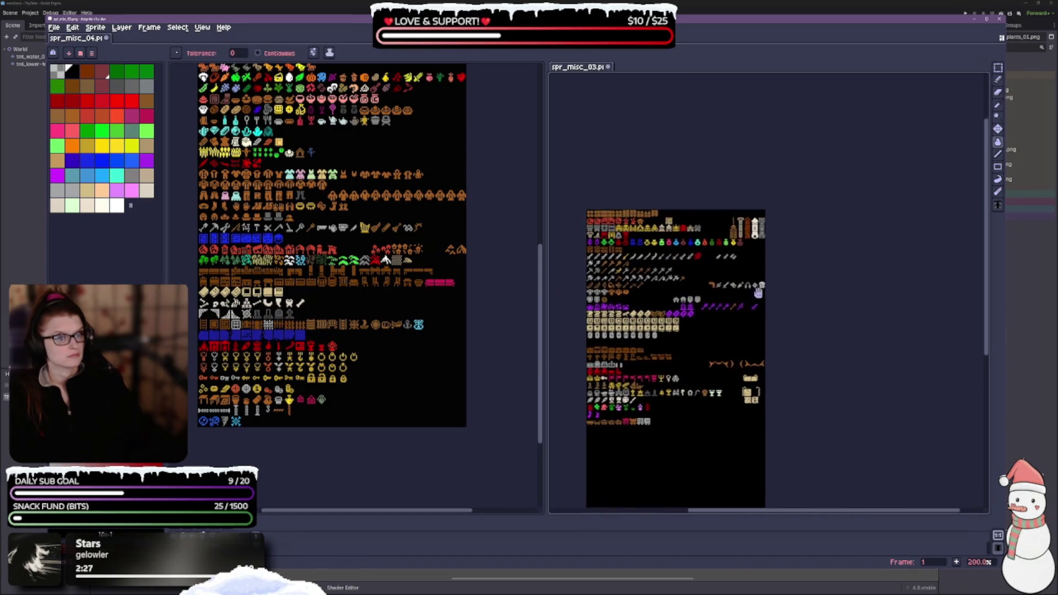
drag(677, 329, 533, 347)
click(996, 74)
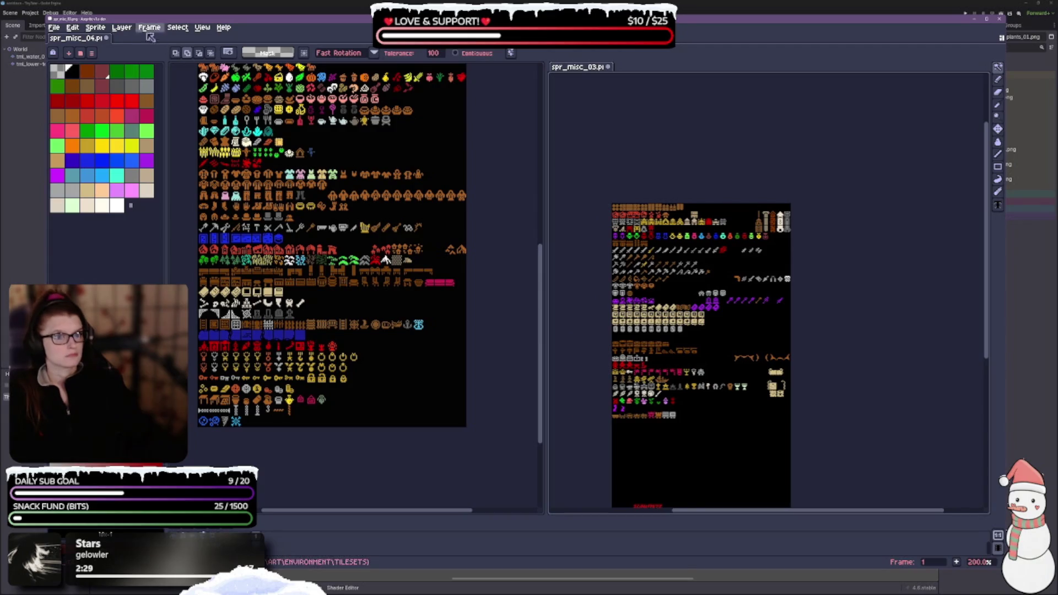
click(202, 28)
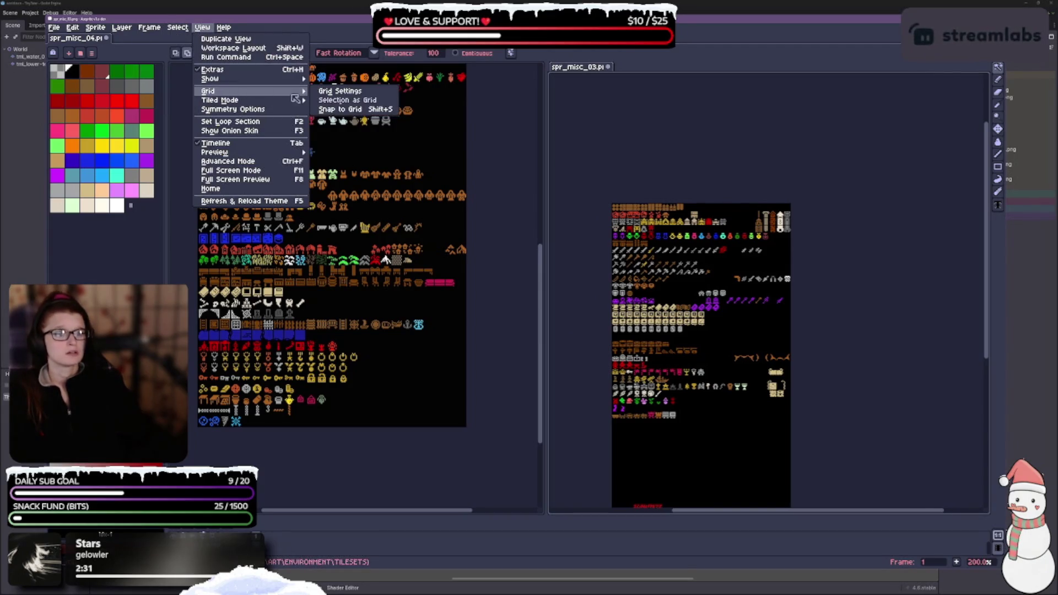
mouse_move(212, 79)
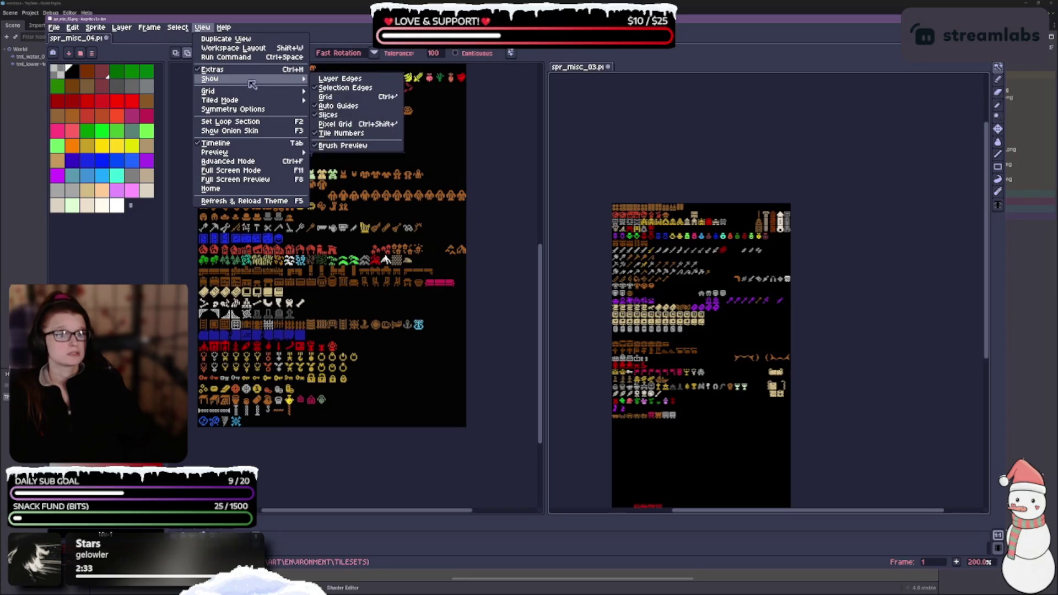
Turn on misc_03's grid overlay and set its grid cell width to 12 pixels
click(328, 103)
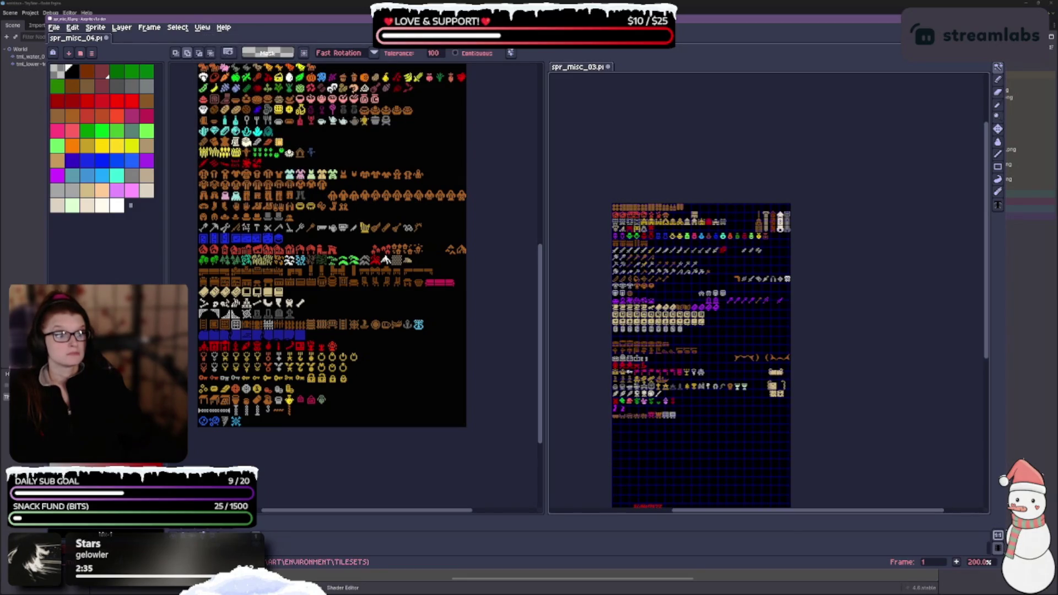
scroll(777, 240, up, 2)
scroll(776, 240, up, 1)
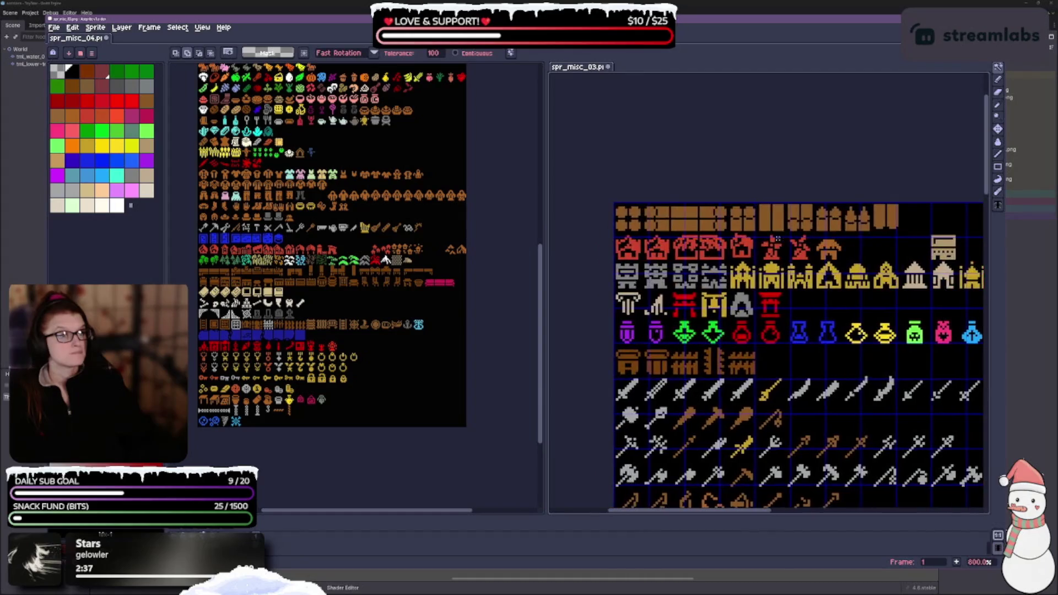
scroll(777, 239, up, 1)
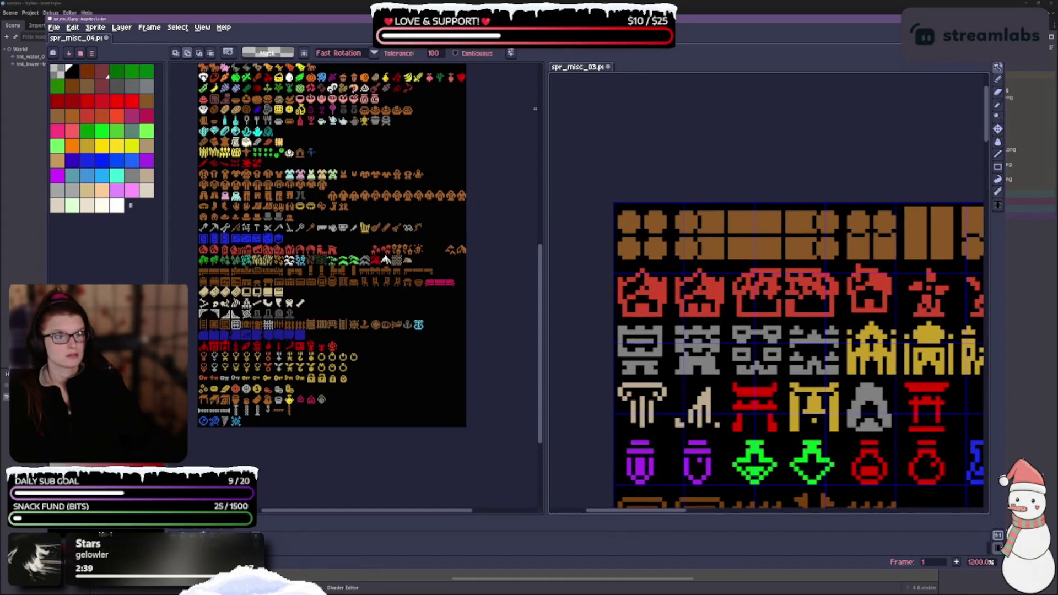
click(201, 27)
mouse_move(208, 91)
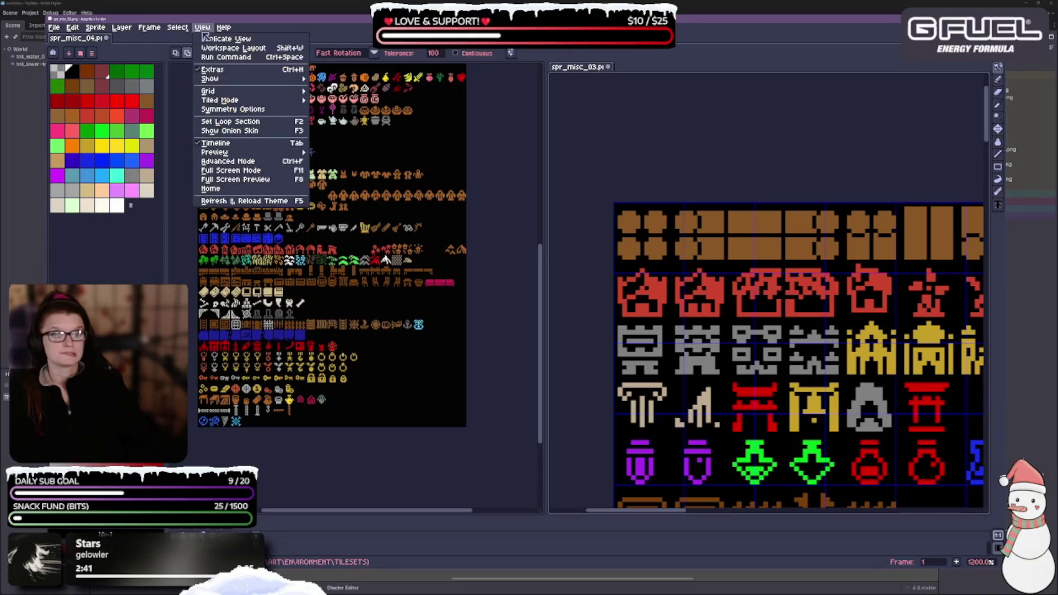
click(339, 93)
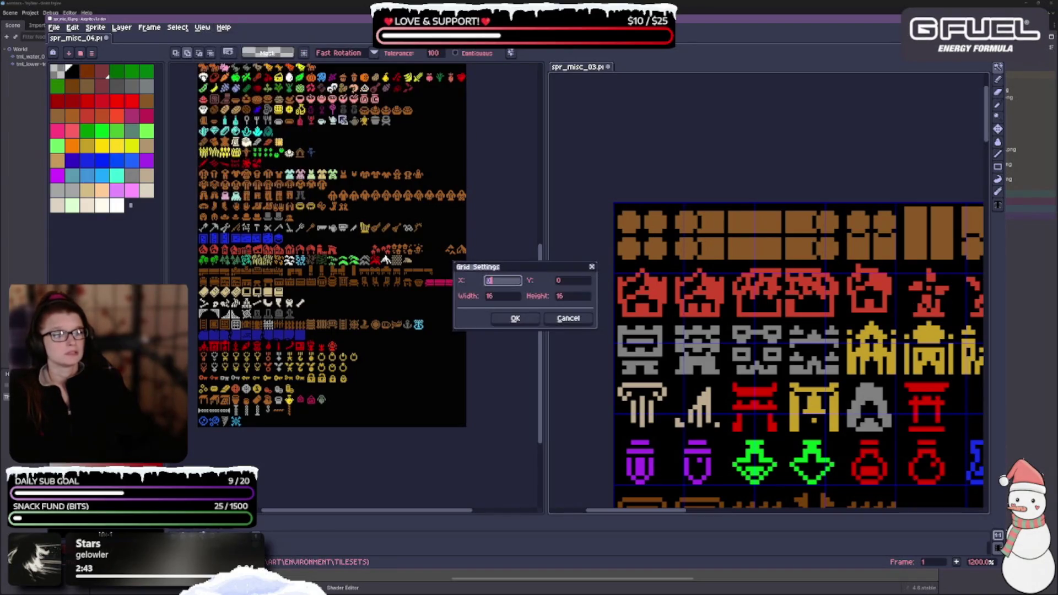
click(502, 295)
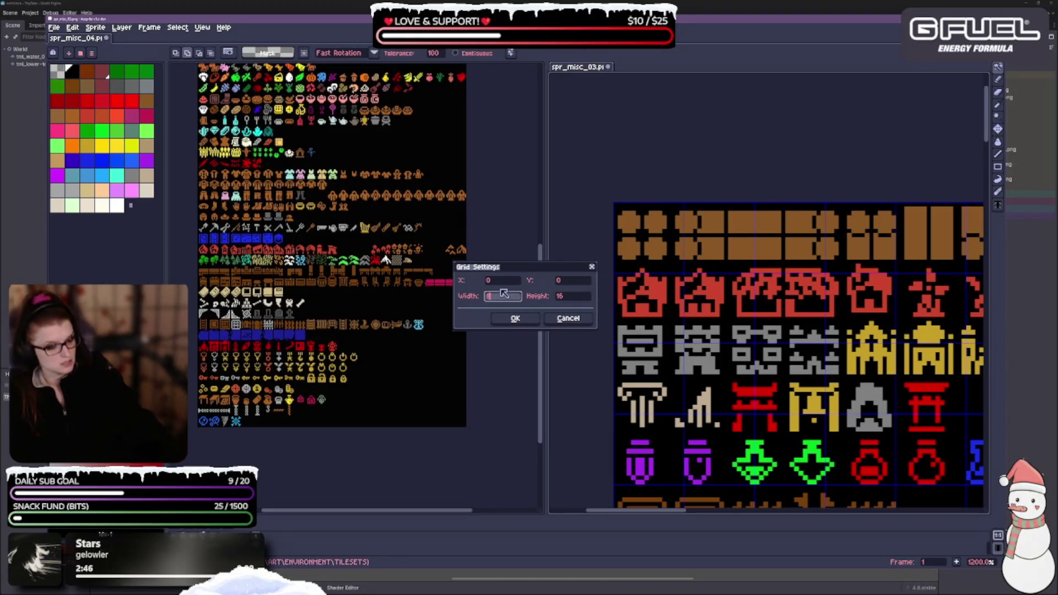
text(12)
key(Tab)
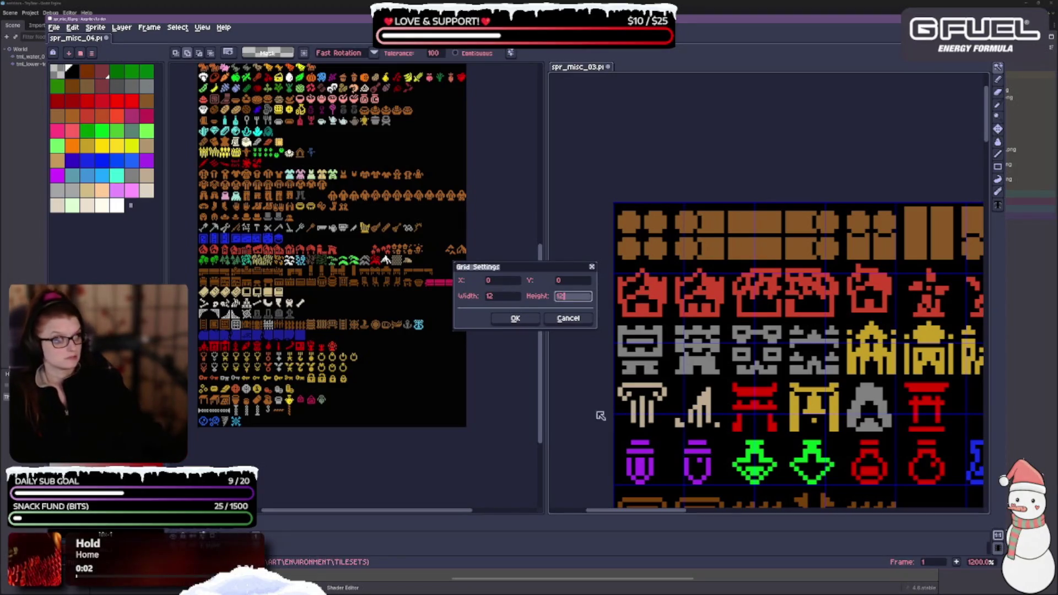
click(515, 319)
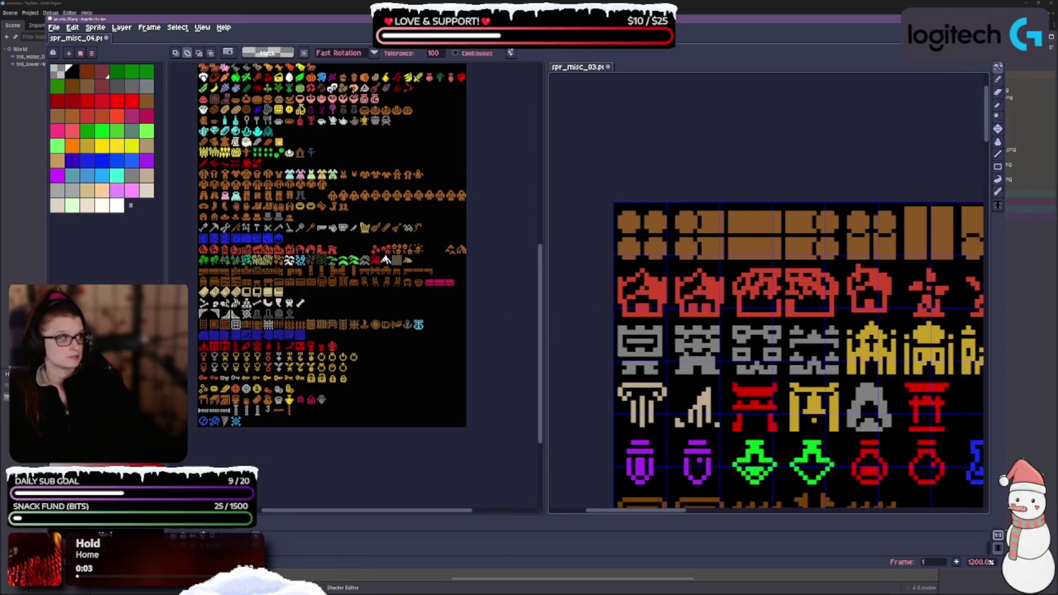
Set misc_03's grid cell height to 12 pixels as well and return to the View menu
click(201, 27)
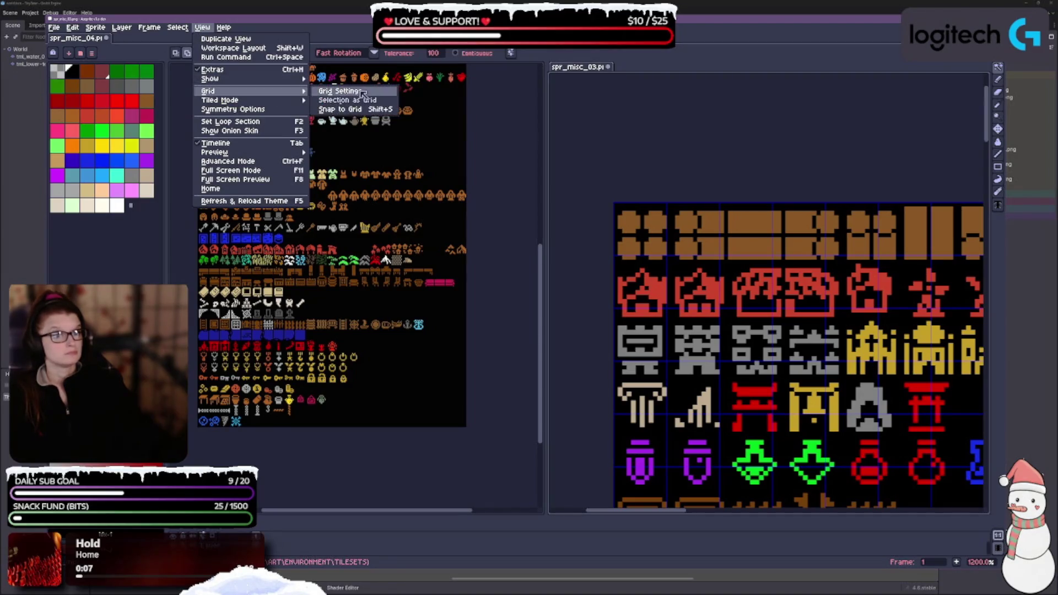
click(363, 93)
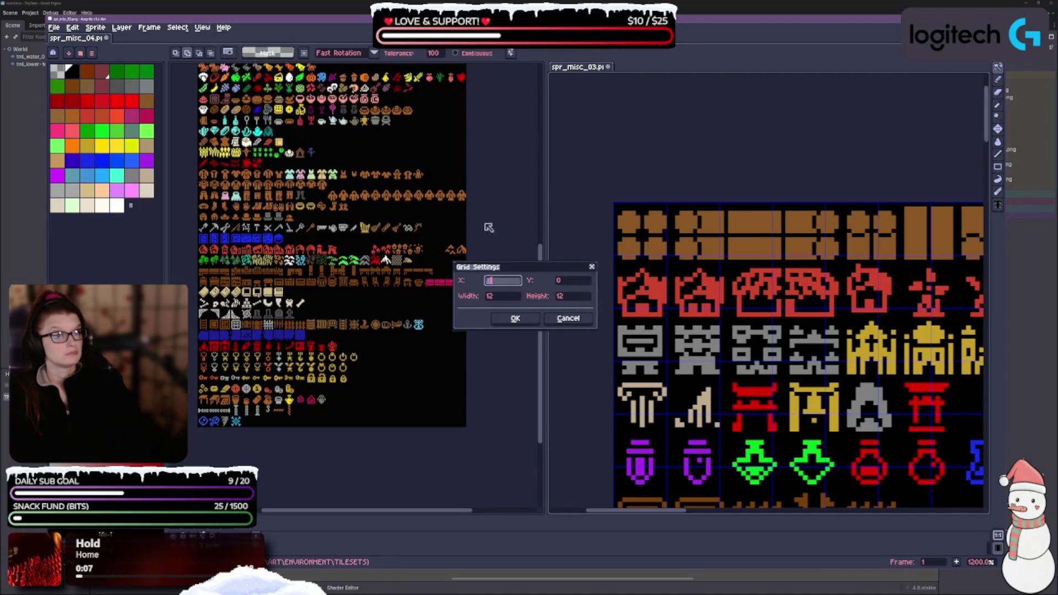
click(580, 299)
text(1)
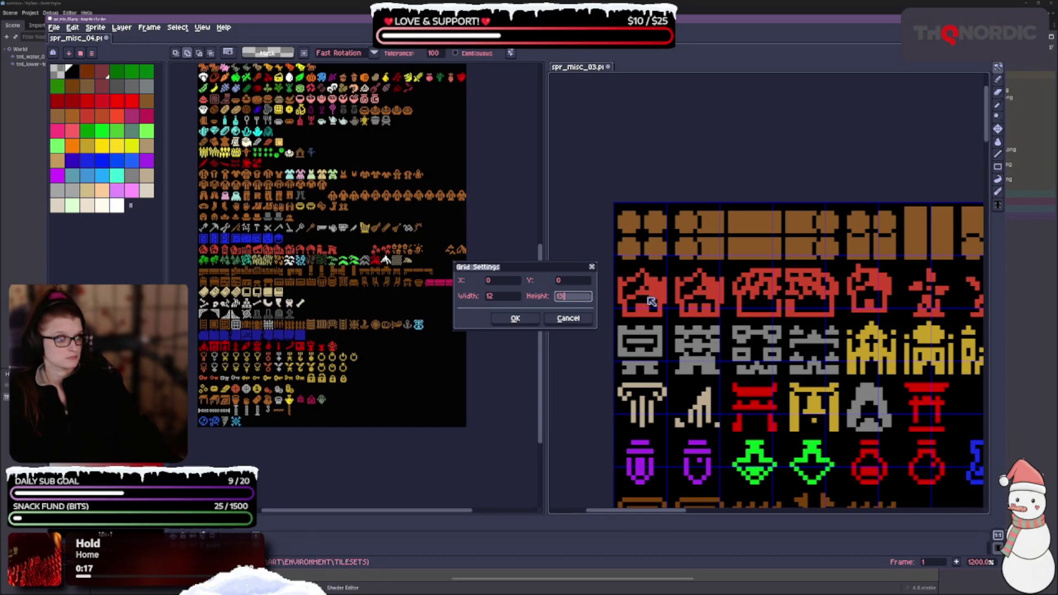
key(Return)
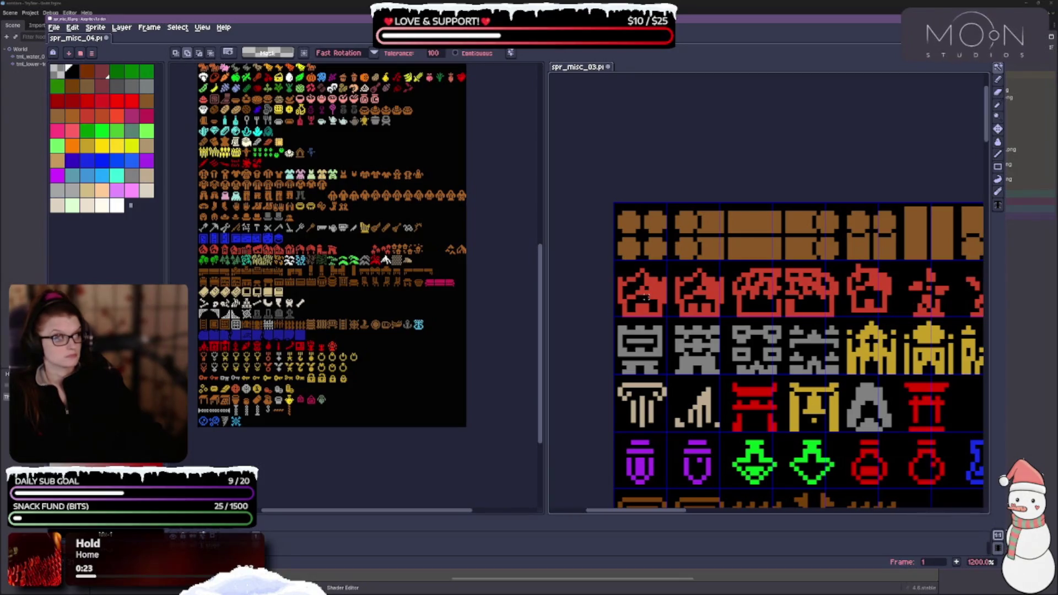
click(203, 27)
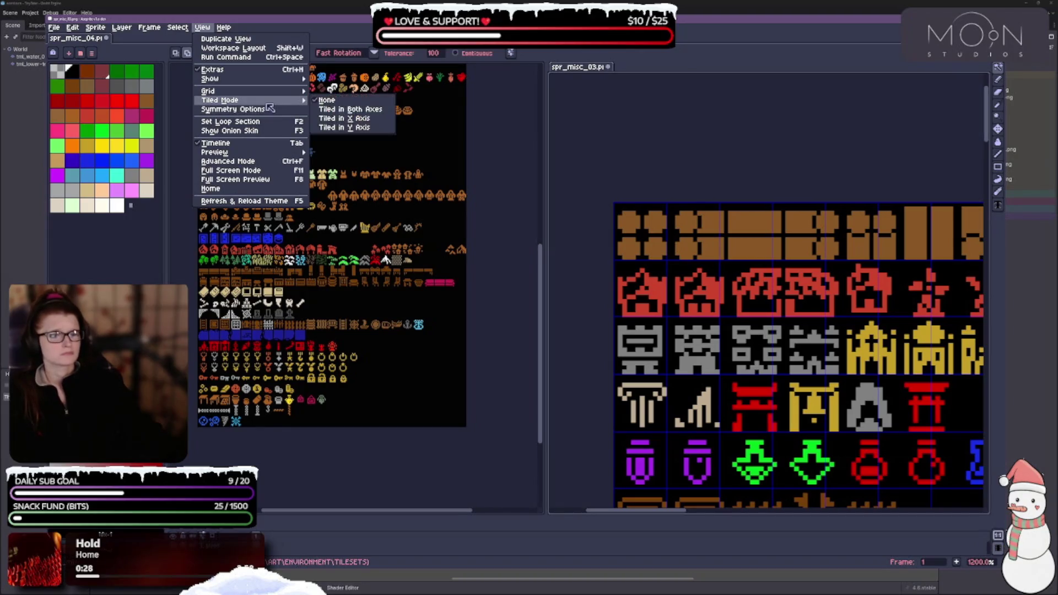
mouse_move(208, 90)
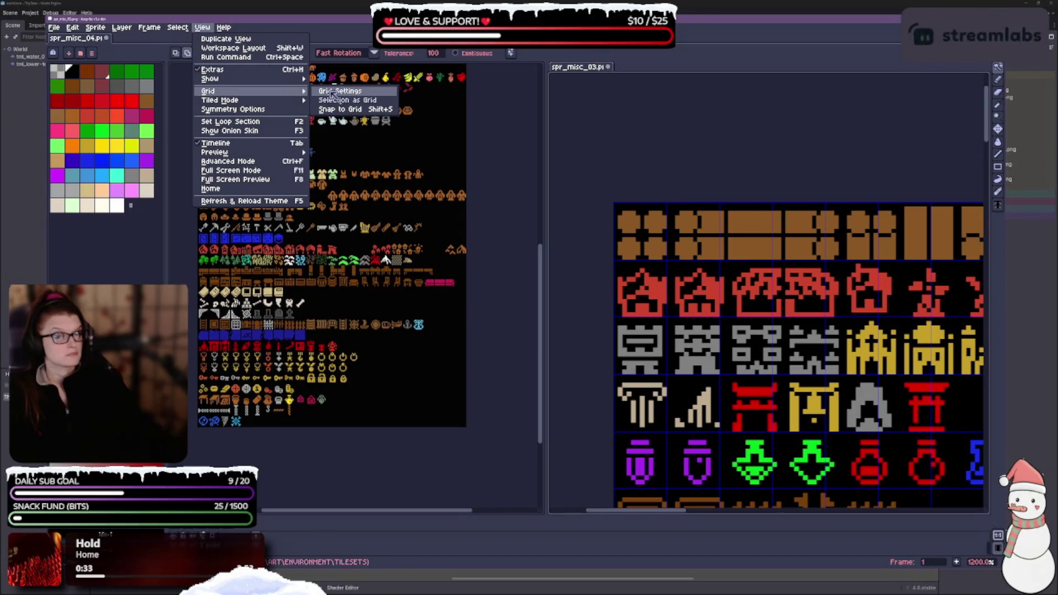
Confirm the right sheet's grid settings and pan it to show more rows
click(334, 95)
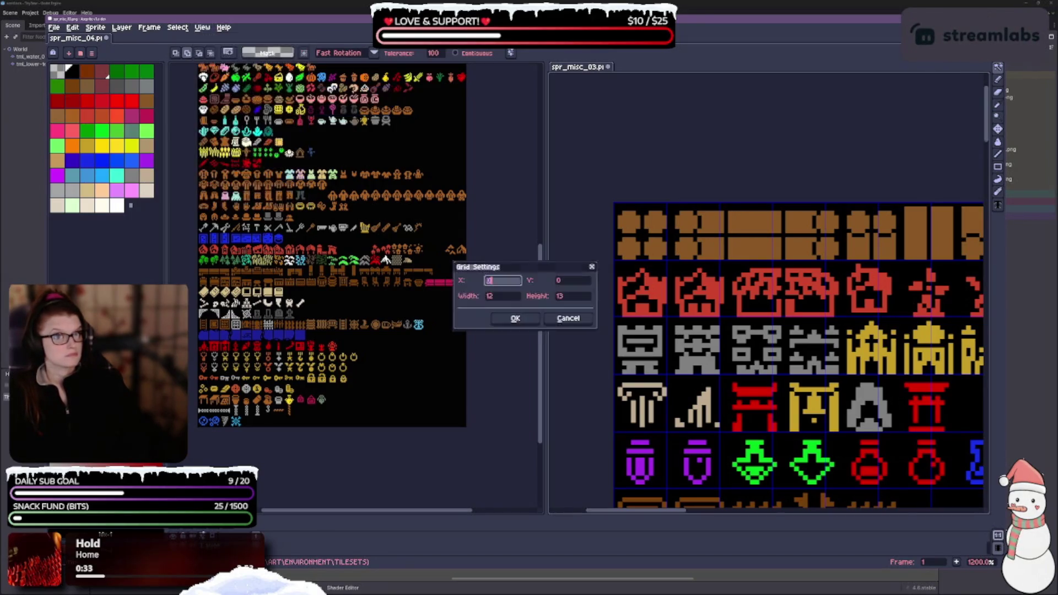
click(513, 299)
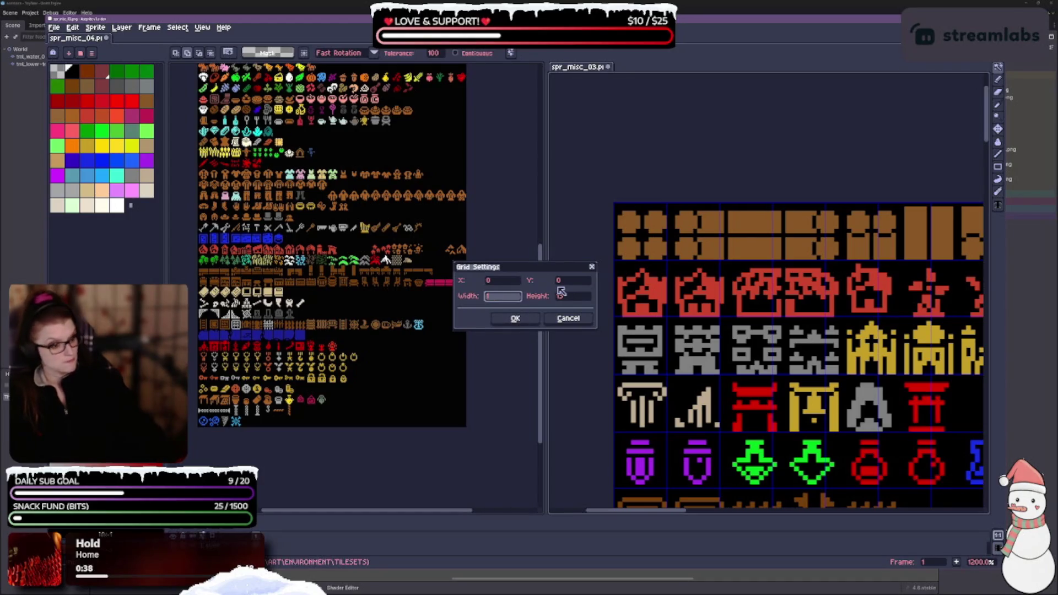
key(Return)
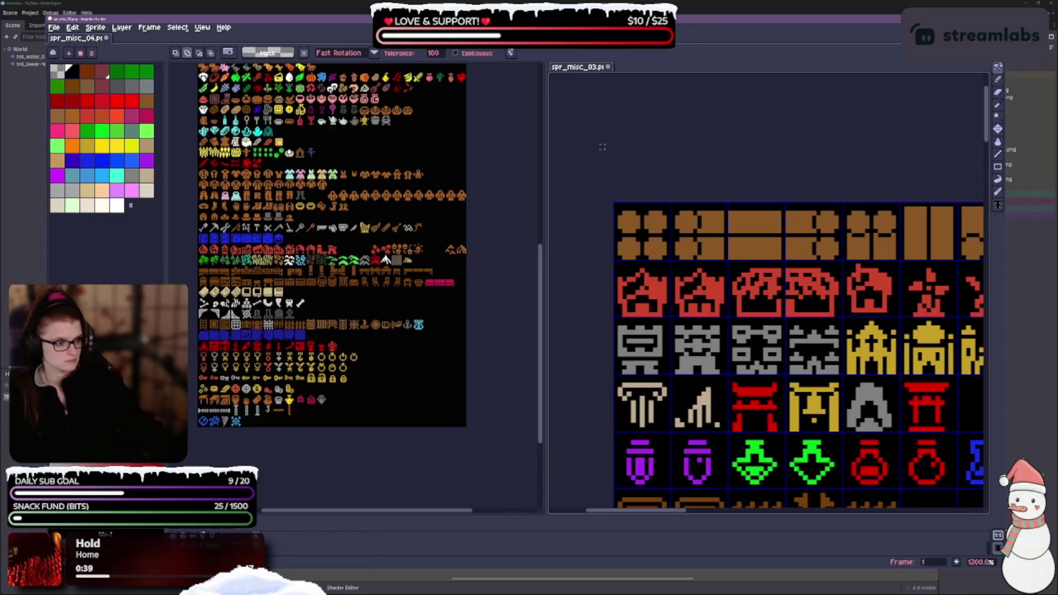
scroll(774, 327, up, 1)
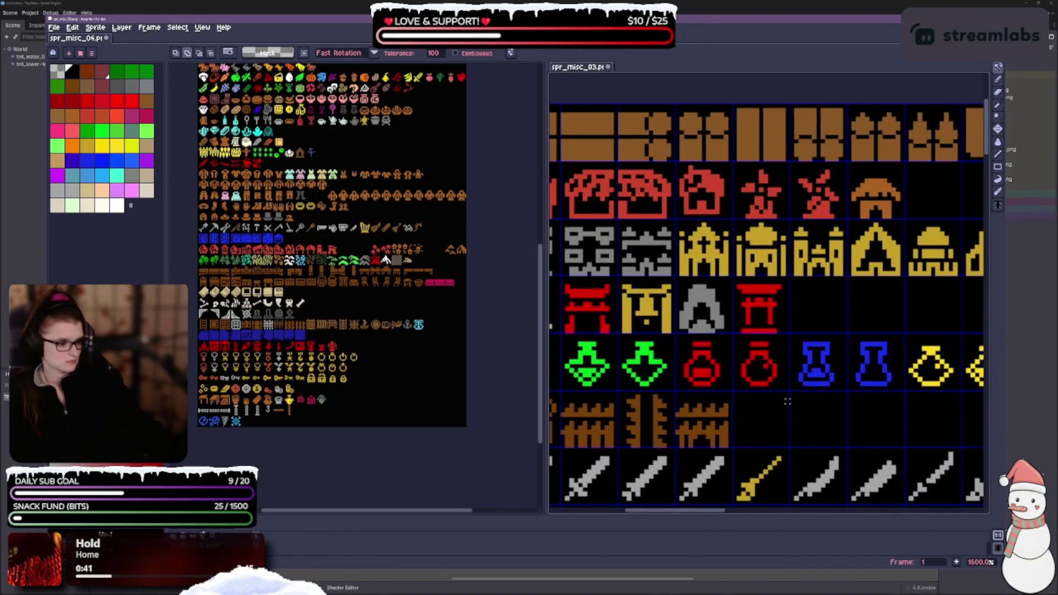
scroll(782, 441, down, 3)
scroll(797, 337, up, 1)
scroll(797, 336, up, 1)
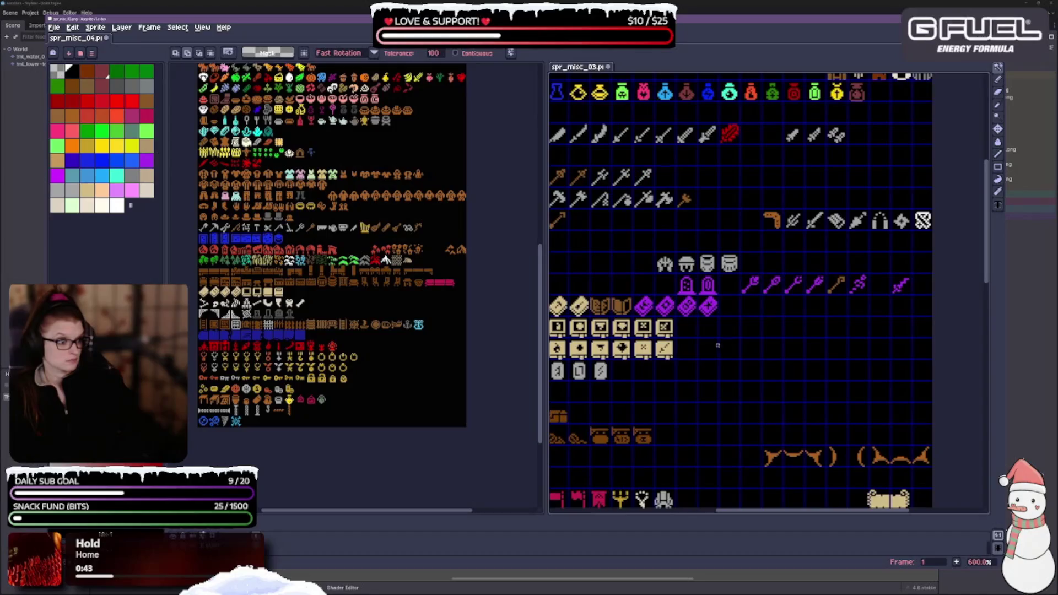
scroll(745, 347, up, 1)
scroll(701, 360, up, 1)
scroll(700, 360, up, 1)
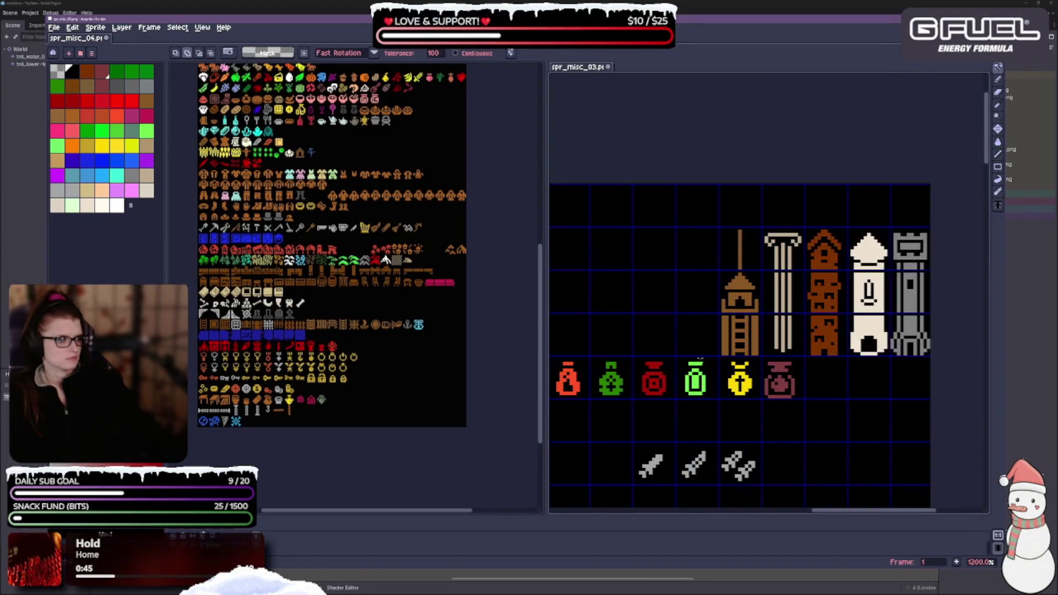
scroll(759, 393, up, 1)
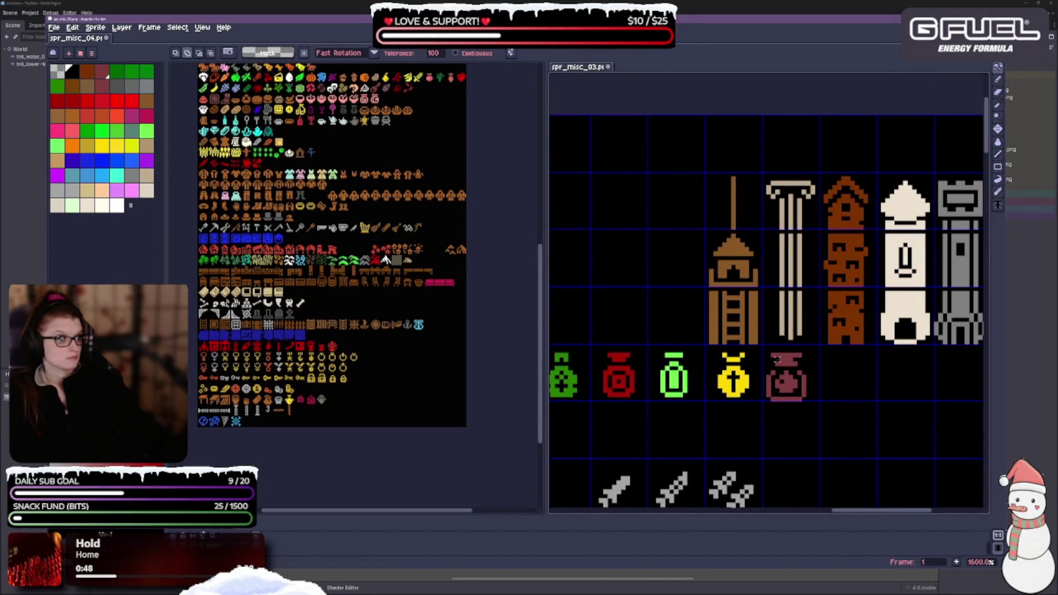
scroll(769, 290, down, 1)
scroll(769, 289, down, 1)
scroll(768, 289, down, 1)
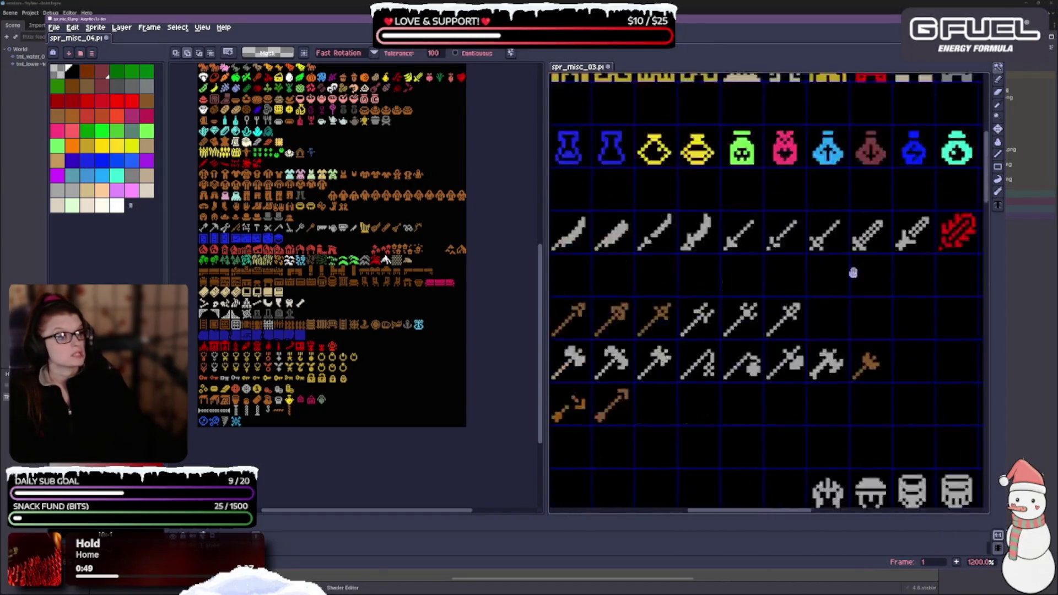
scroll(769, 289, down, 1)
drag(685, 383, 721, 233)
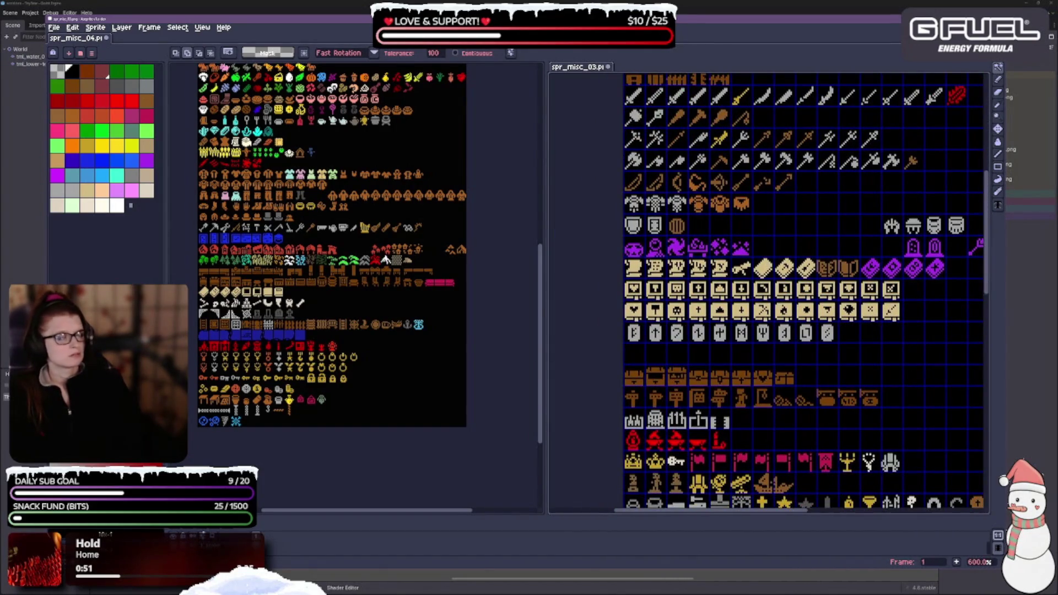
scroll(356, 288, up, 1)
scroll(356, 289, up, 2)
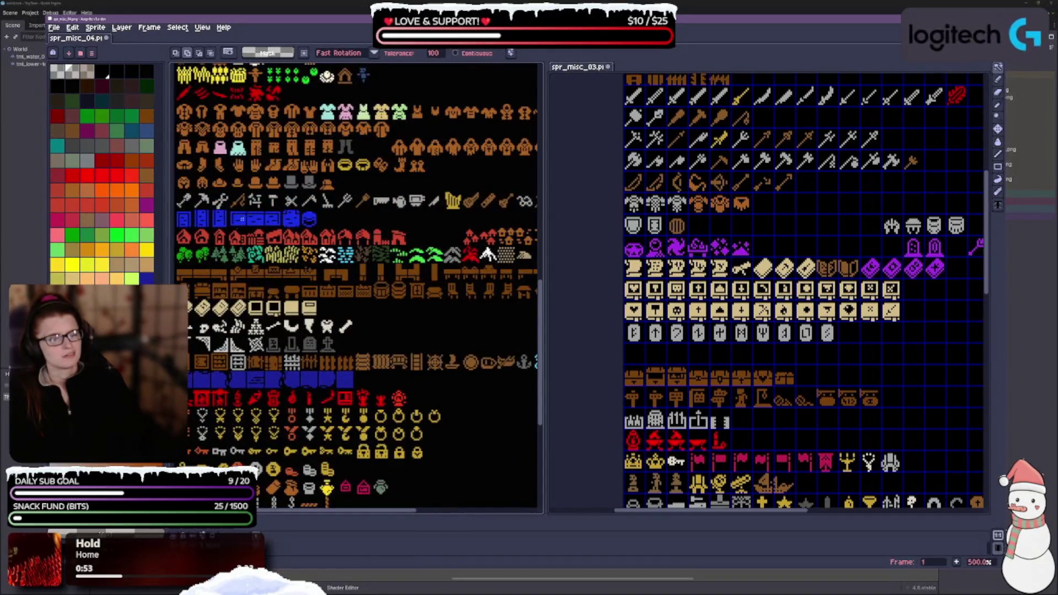
Turn on the grid for the left misc_04 sheet and set it to 12 by 12 pixels
click(202, 27)
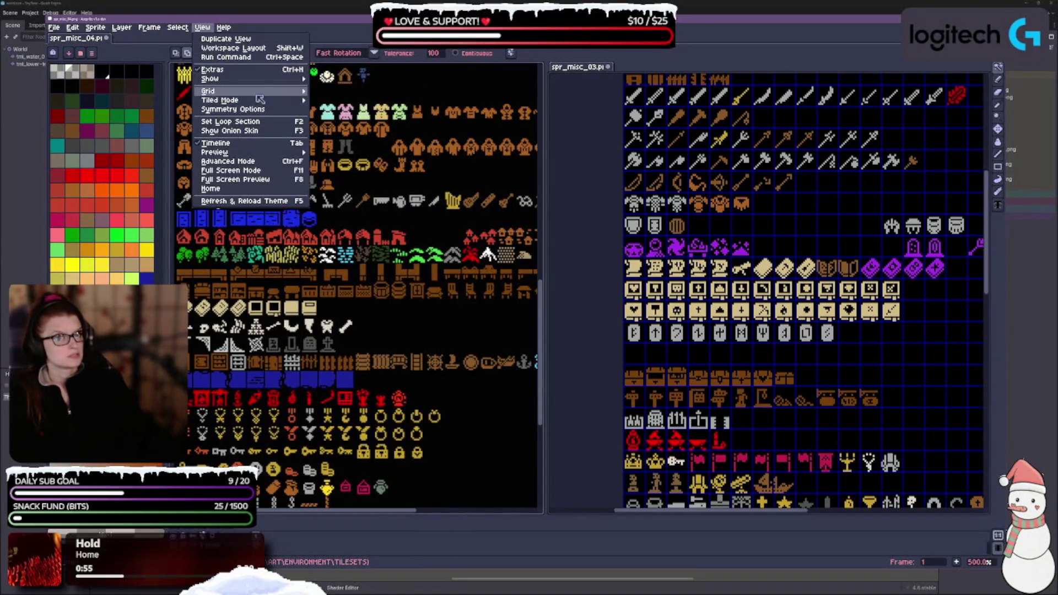
click(344, 100)
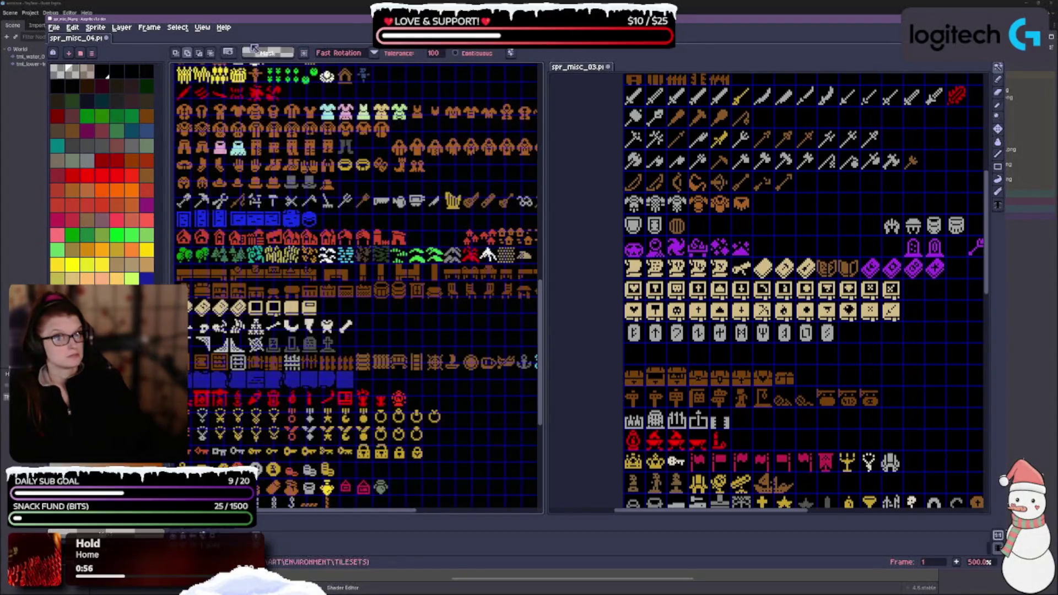
click(202, 27)
mouse_move(240, 92)
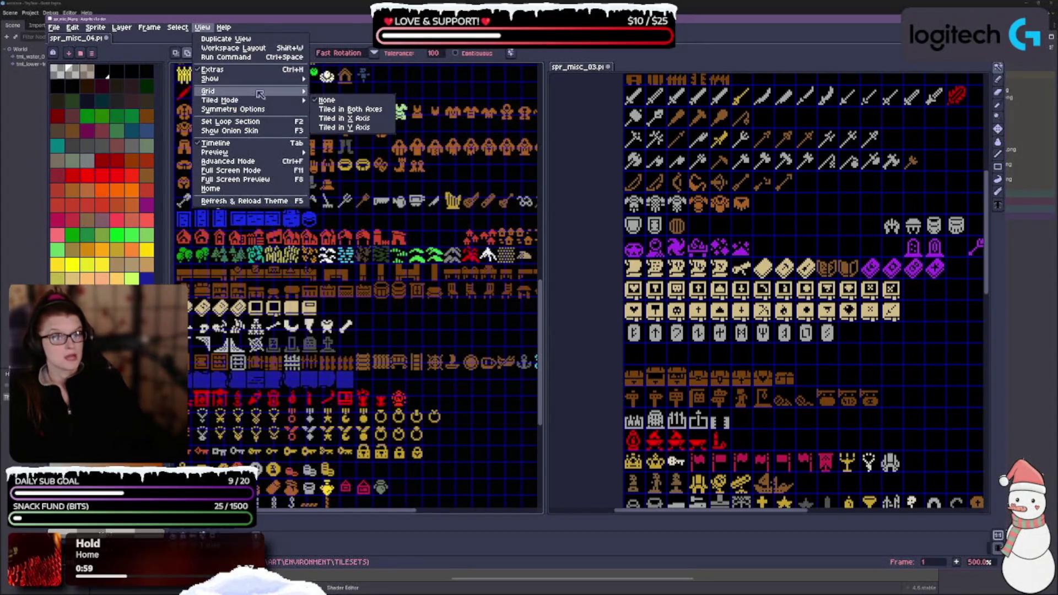
click(327, 96)
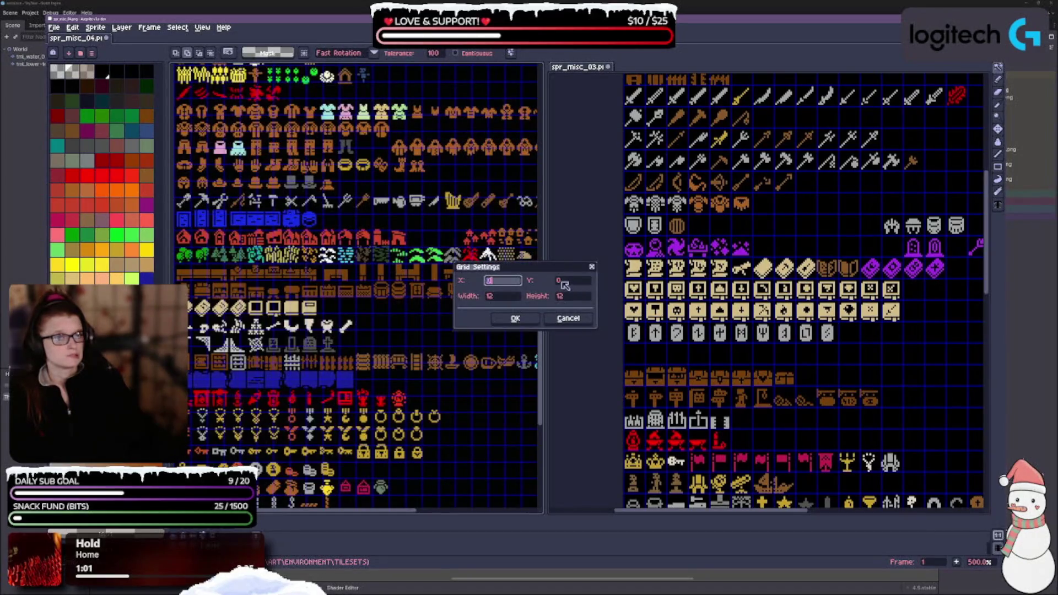
key(Tab)
key(Tab)
key(Tab)
key(Return)
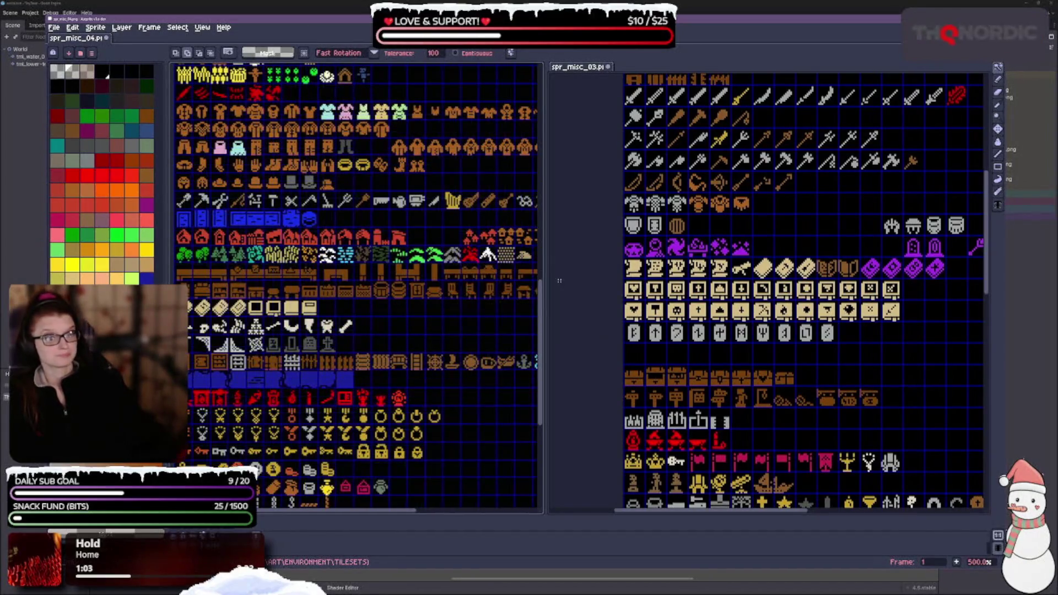
scroll(363, 496, down, 5)
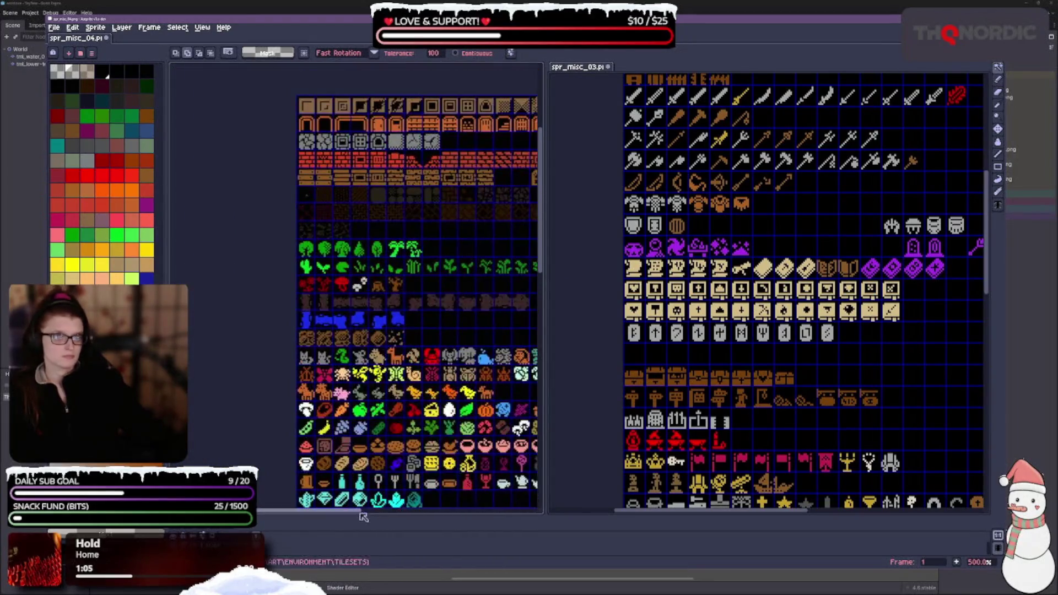
scroll(304, 341, up, 5)
scroll(303, 340, up, 3)
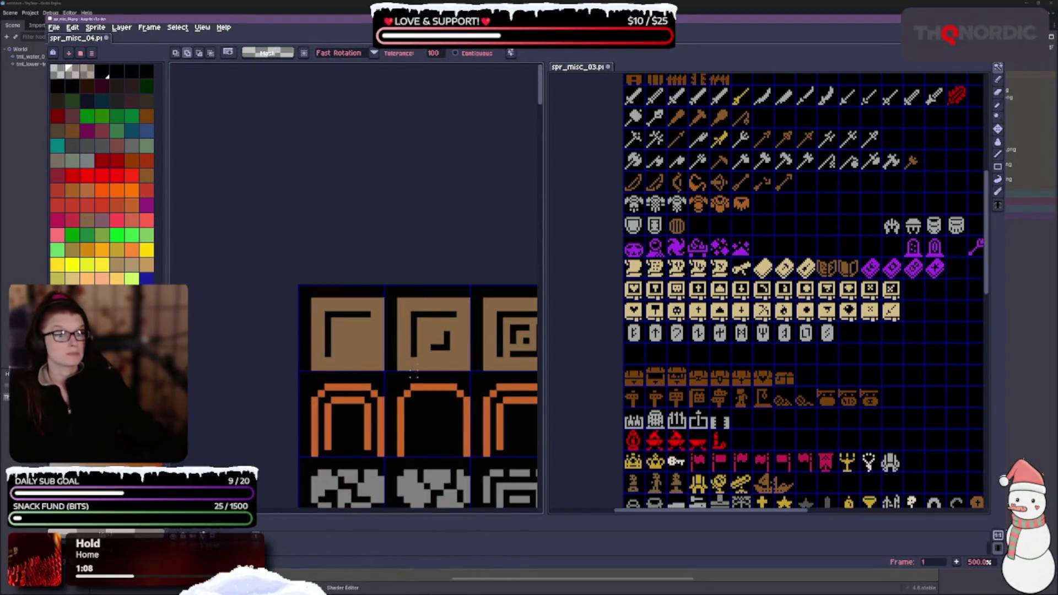
scroll(413, 375, down, 1)
scroll(348, 339, down, 2)
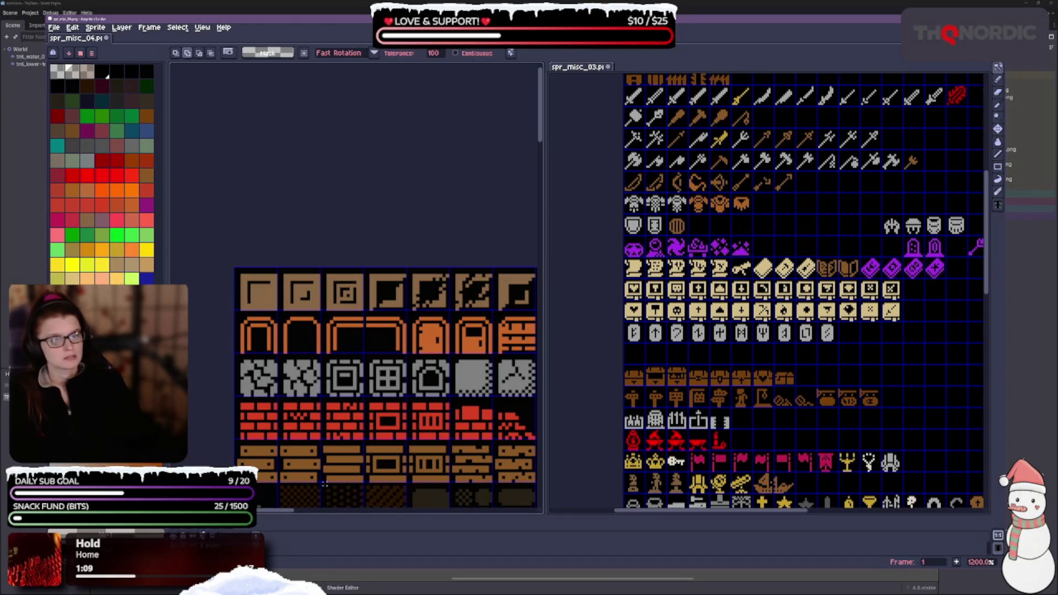
Pan both sheets to inspect their grids, then open spr_misc_02 without loading the numbered sheets as an animation
drag(417, 426, 307, 298)
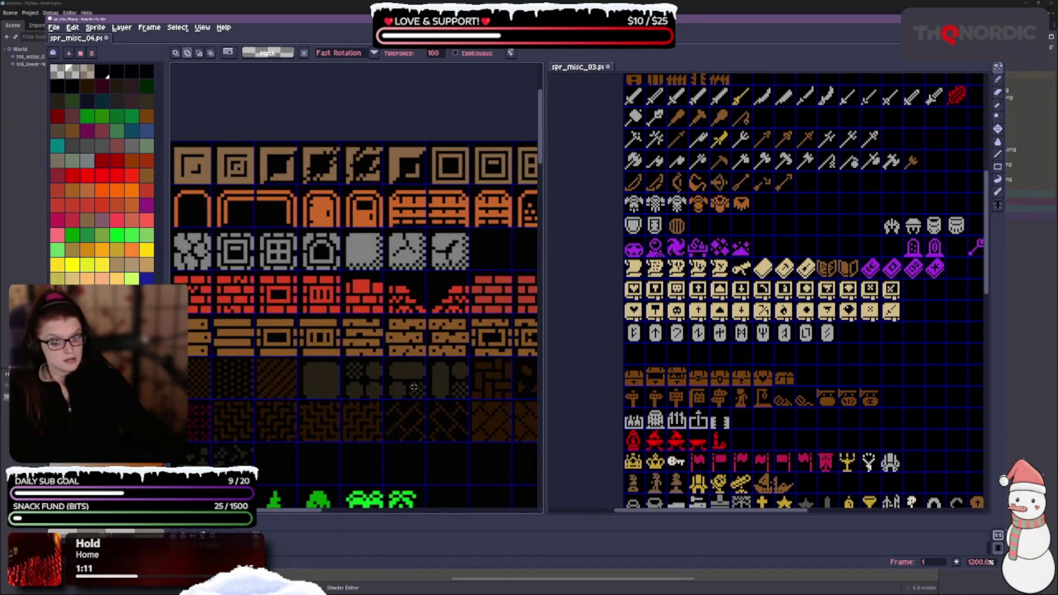
scroll(414, 386, down, 2)
scroll(413, 356, down, 1)
scroll(416, 295, up, 1)
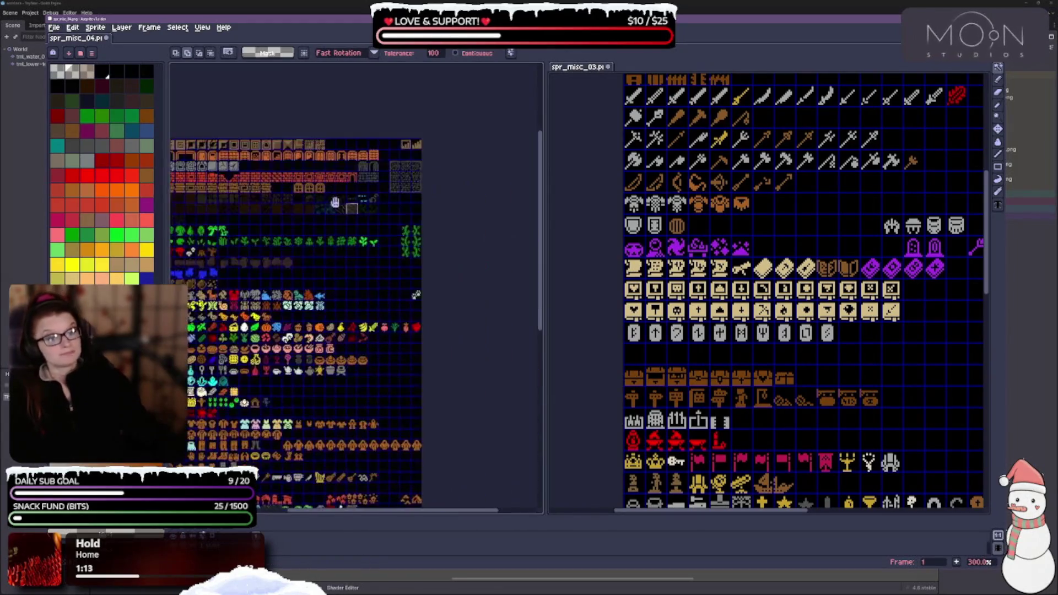
drag(416, 295, 459, 254)
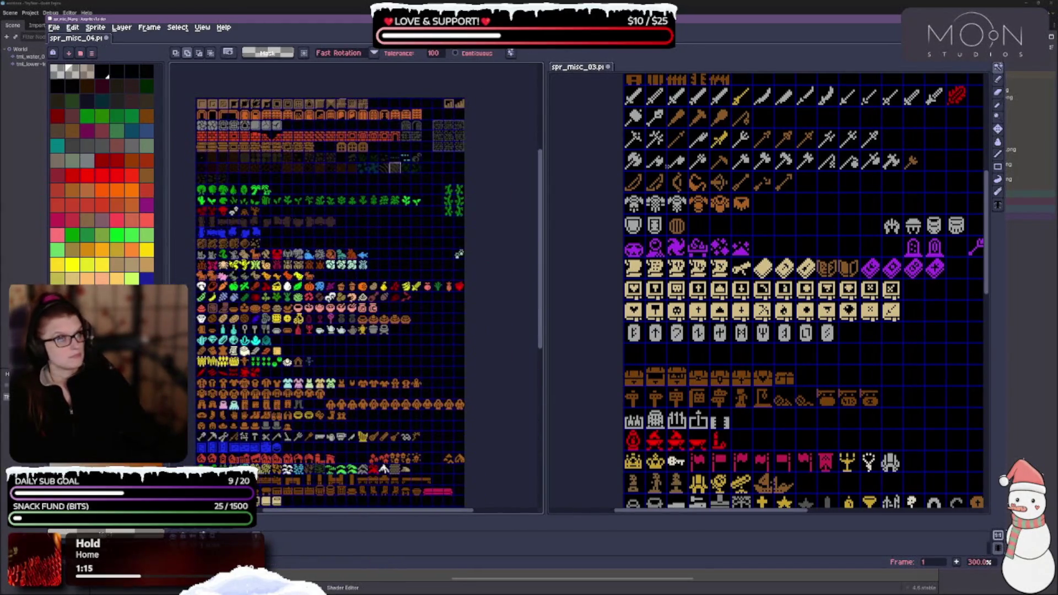
drag(667, 167, 615, 164)
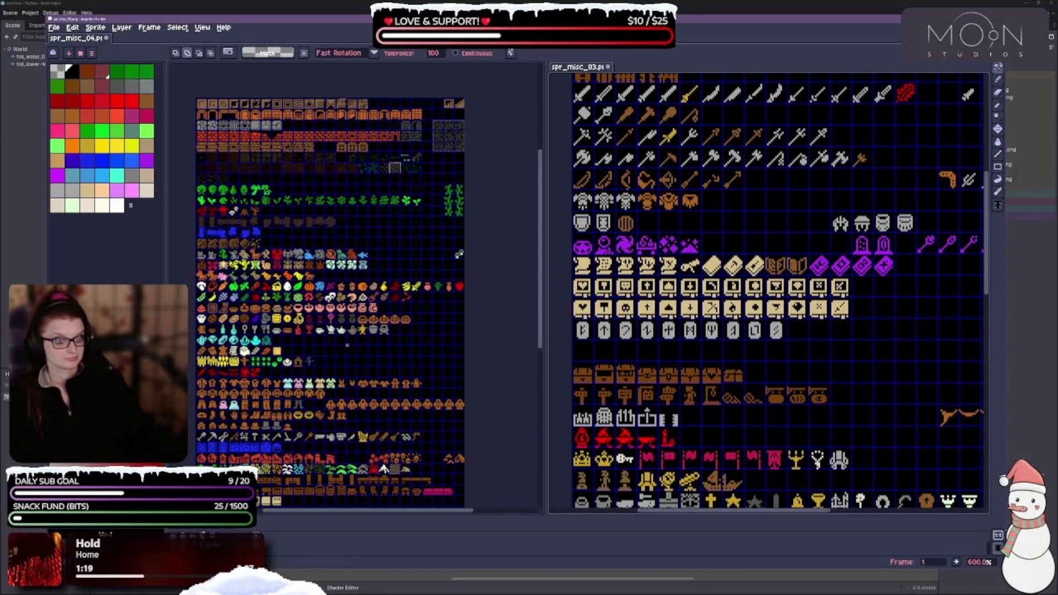
drag(459, 254, 450, 78)
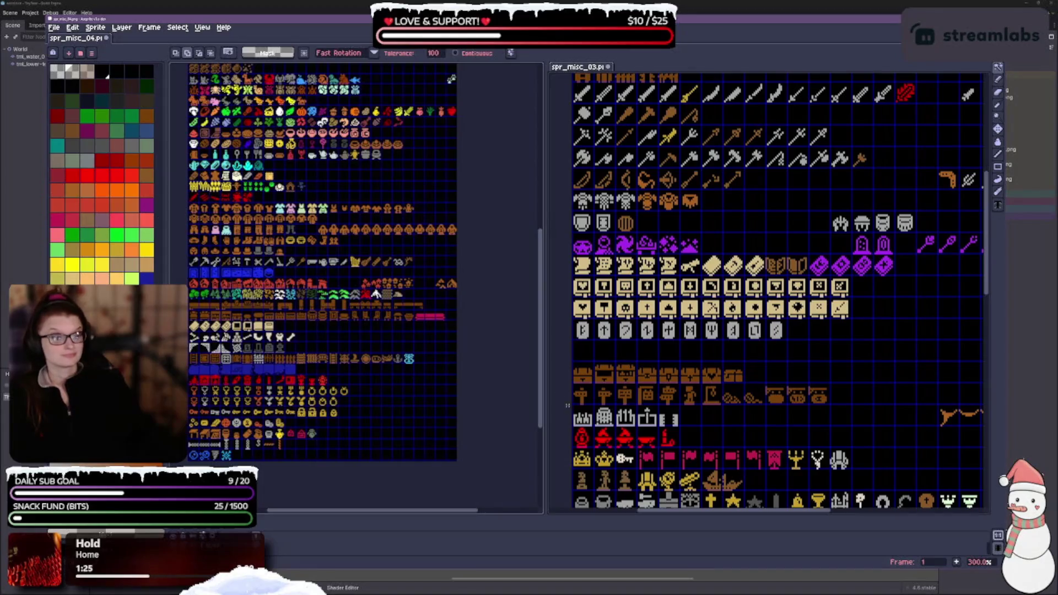
drag(568, 405, 556, 310)
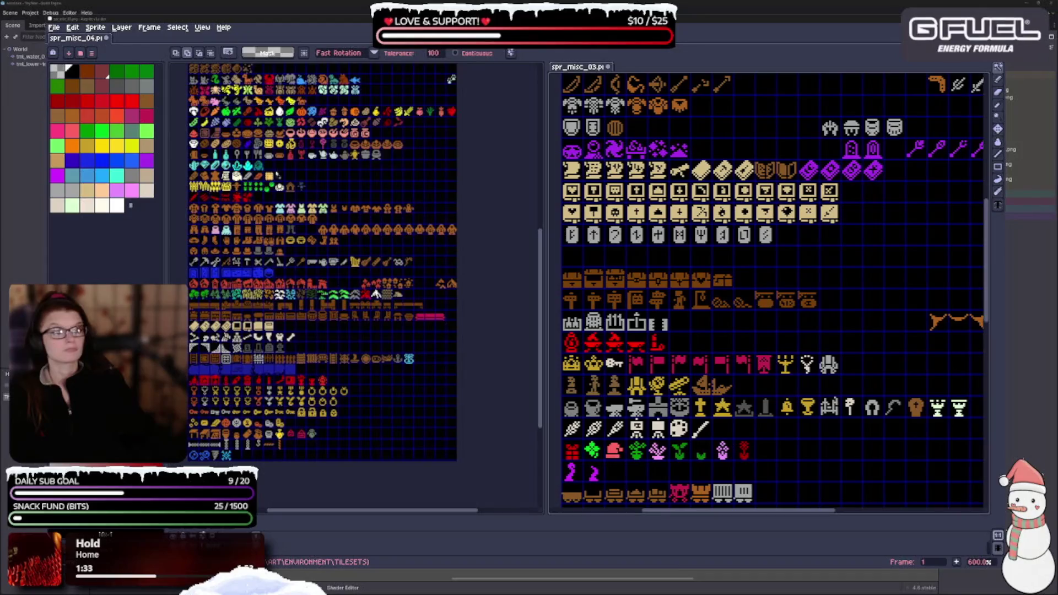
click(540, 359)
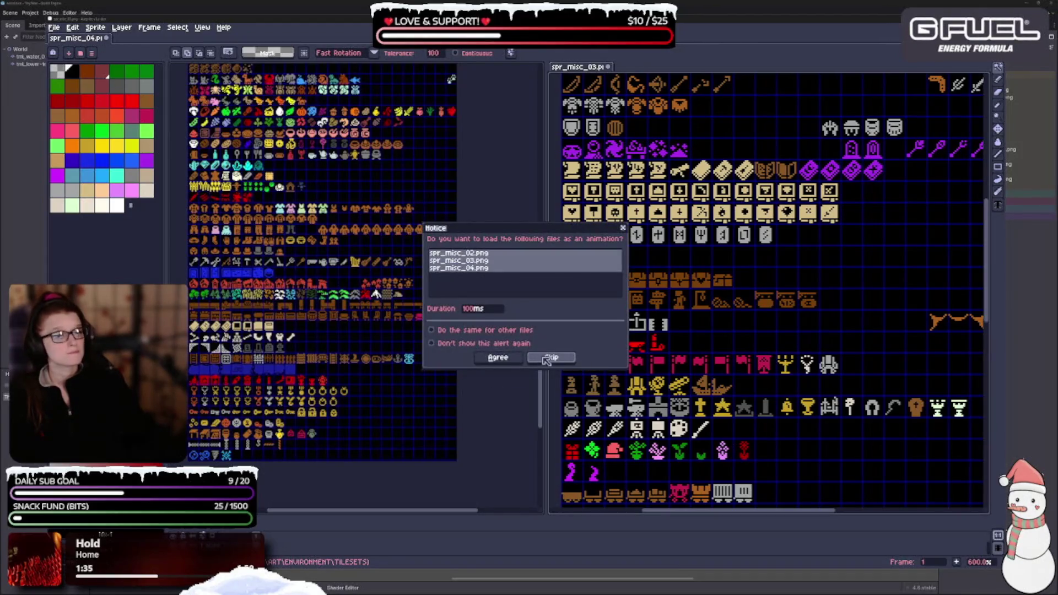
scroll(445, 348, up, 2)
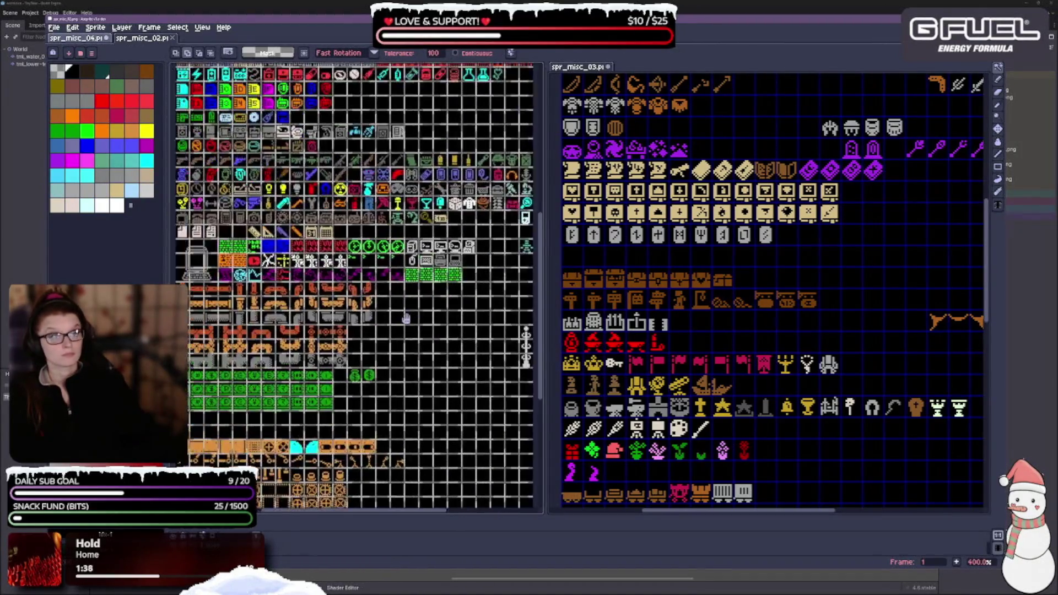
Check spr_misc_02's display toggles and set its grid cells to 15 by 15 pixels
click(202, 27)
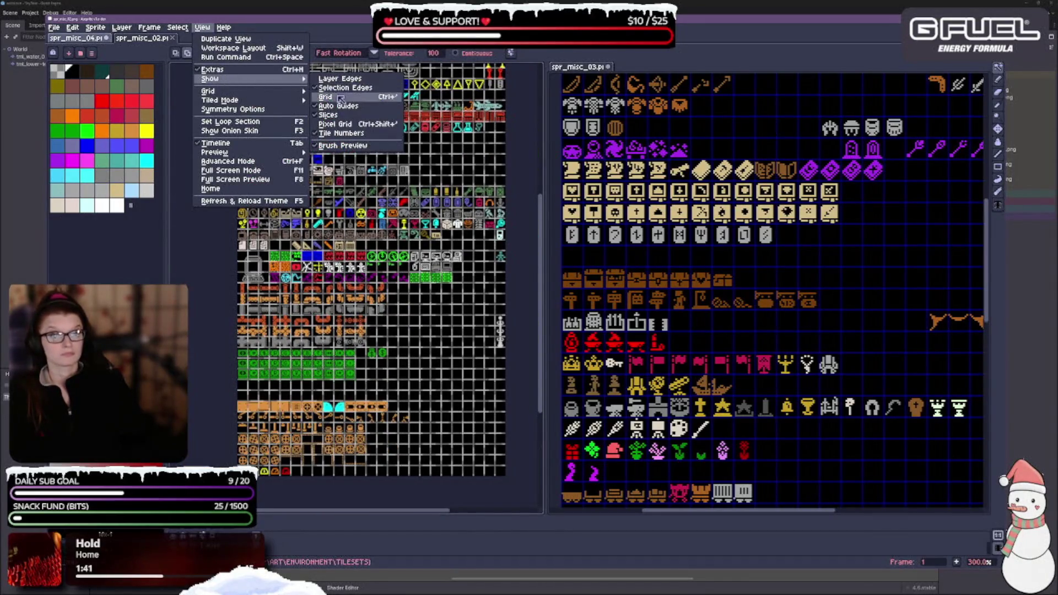
click(331, 97)
click(201, 27)
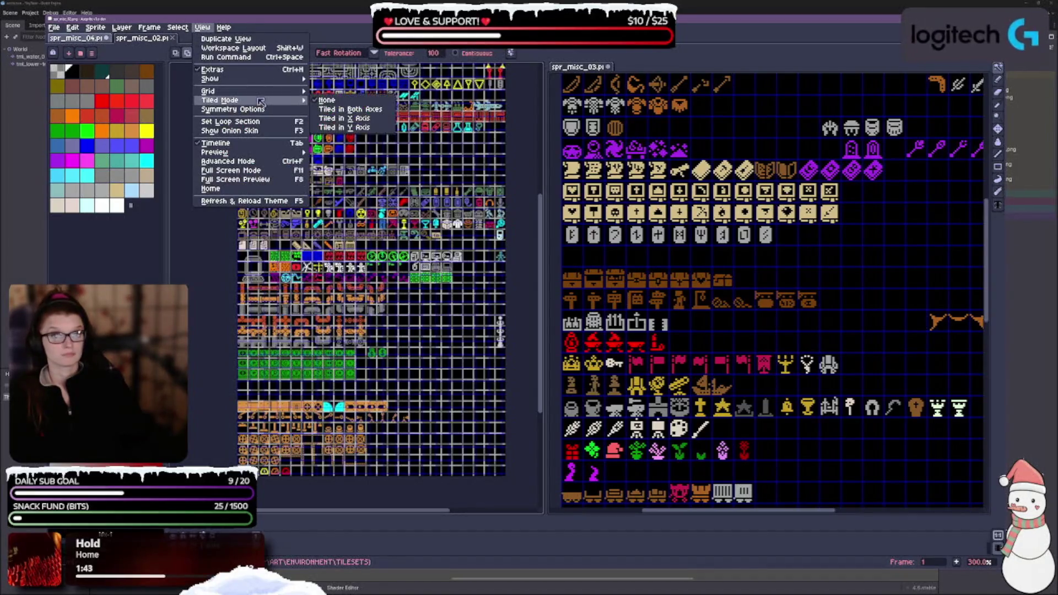
mouse_move(208, 90)
click(339, 91)
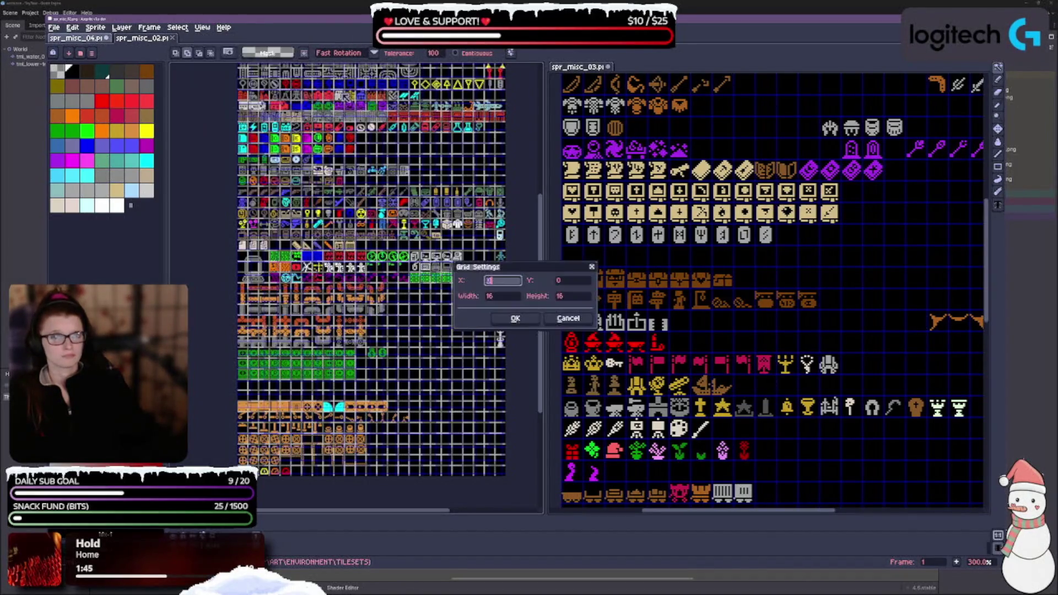
click(512, 300)
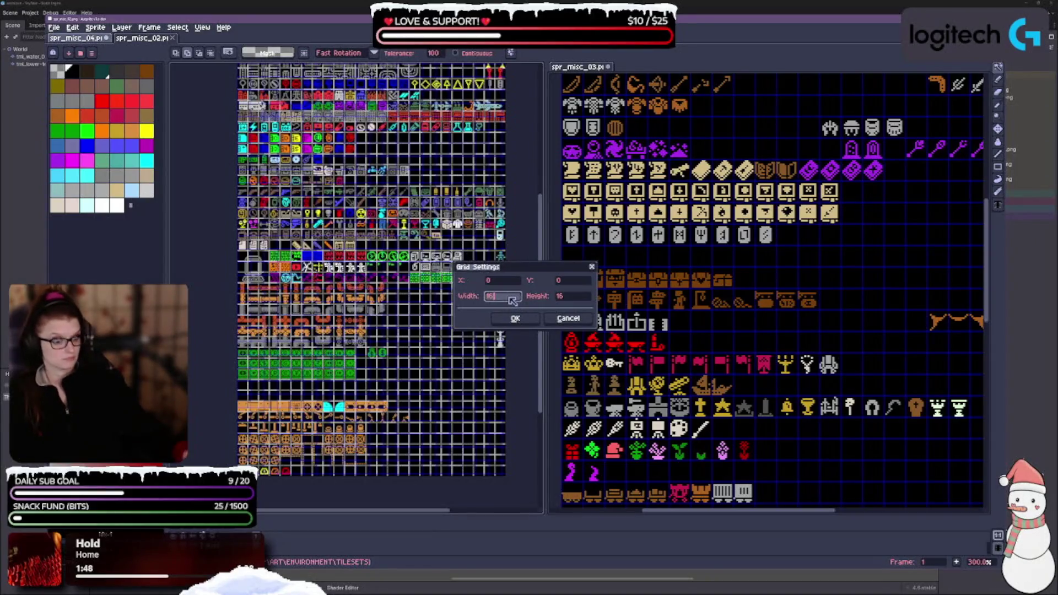
text(15)
key(Tab)
text(15)
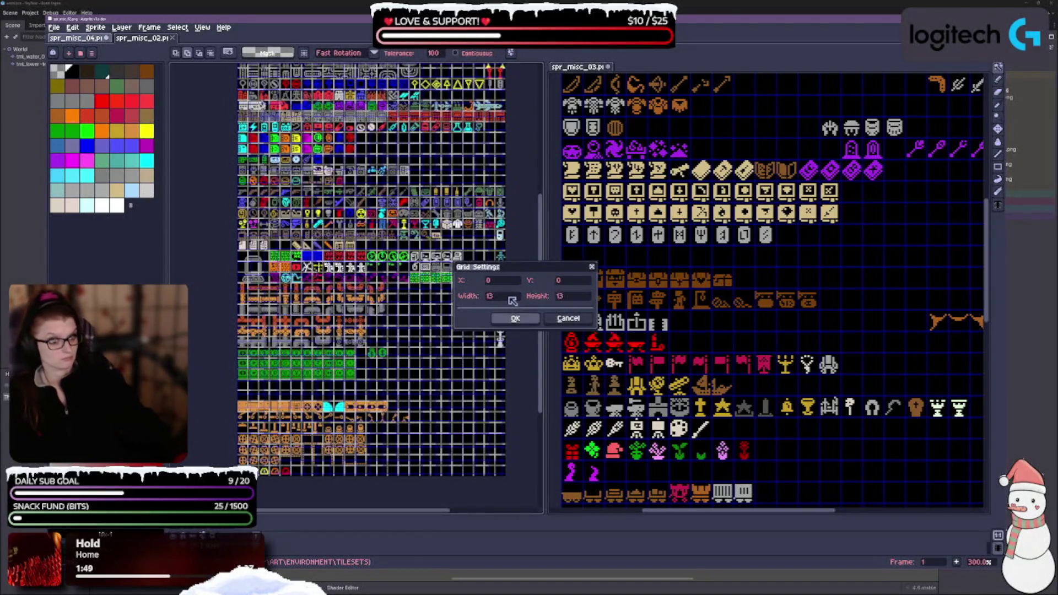
click(515, 318)
scroll(357, 195, up, 2)
scroll(357, 195, up, 2)
scroll(356, 195, up, 2)
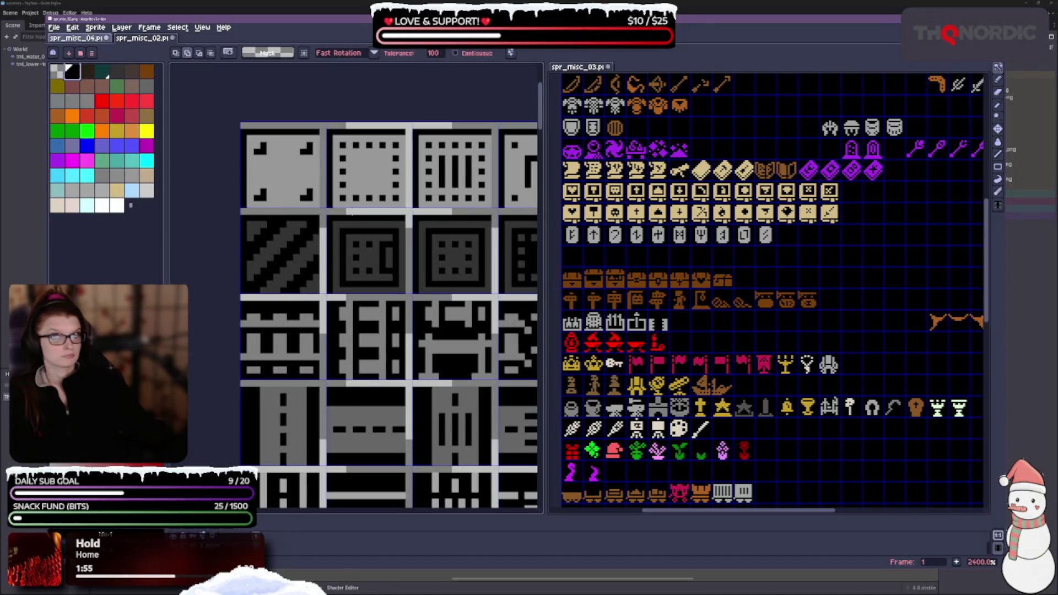
Select the diagonal-striped tile and ready the Paint Bucket with black
drag(240, 207, 328, 294)
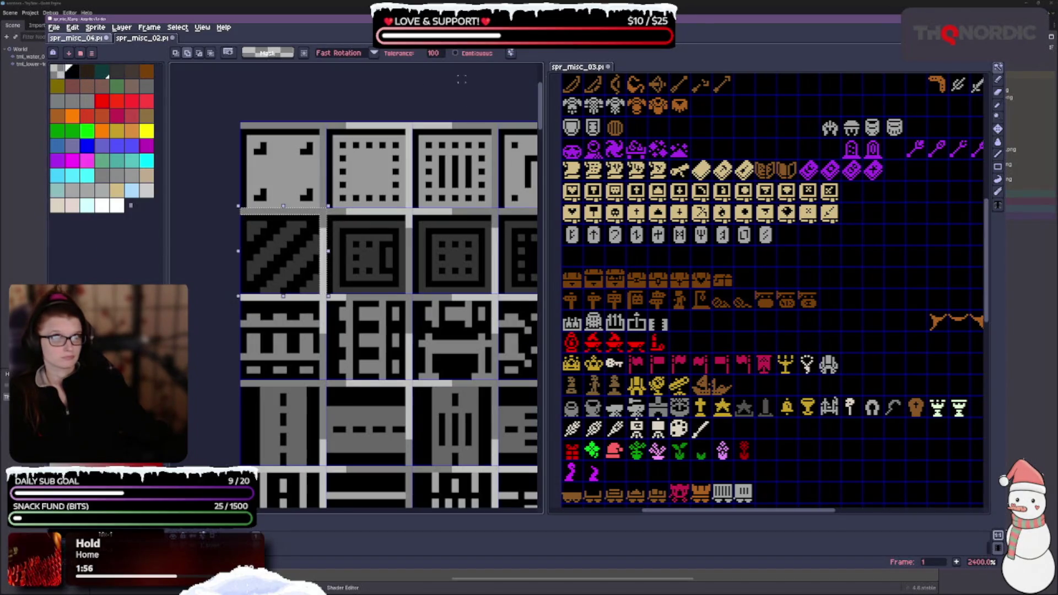
click(996, 142)
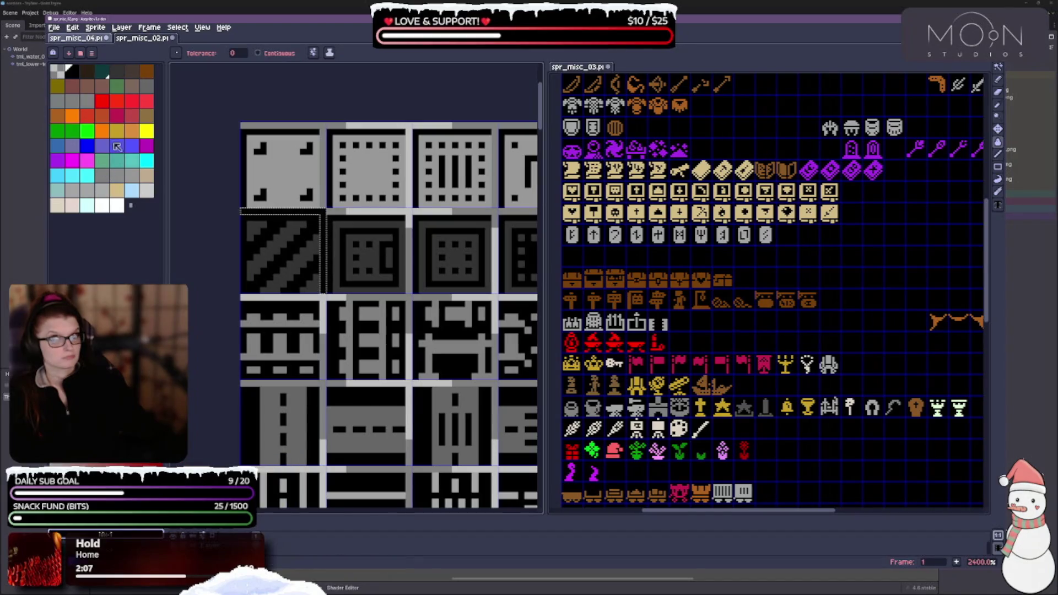
click(75, 74)
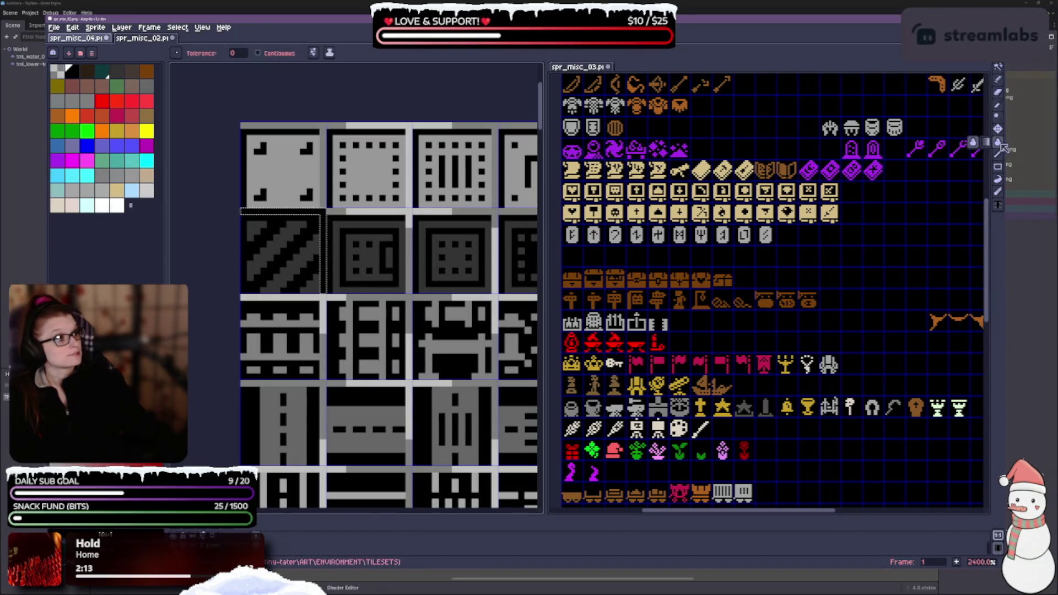
scroll(445, 322, down, 2)
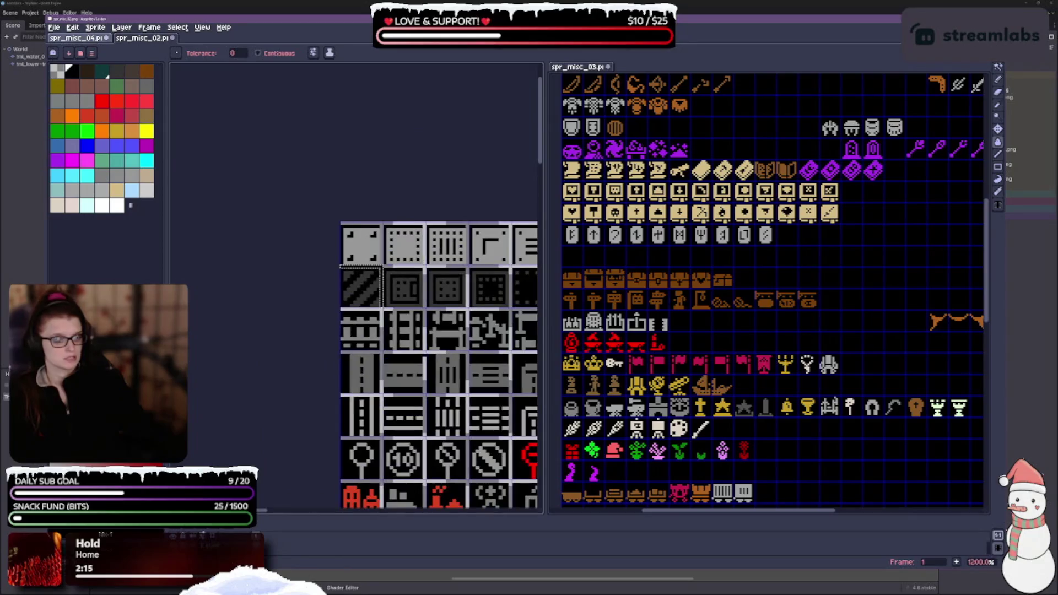
Widen the left pane, pan spr_misc_02 into view and bring up the fill behaviour dropdown
drag(446, 323, 295, 211)
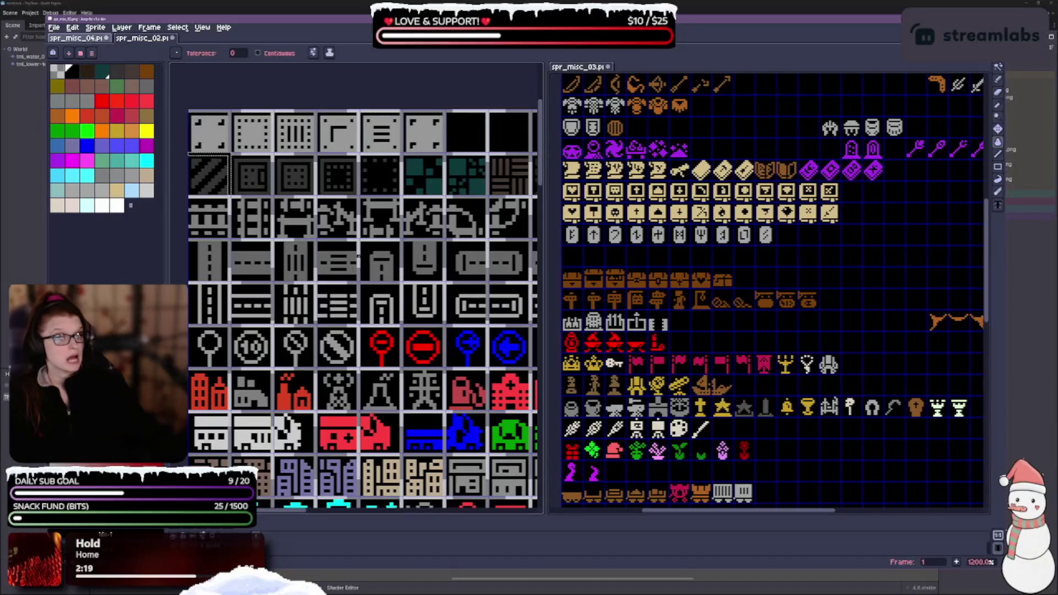
scroll(365, 270, down, 2)
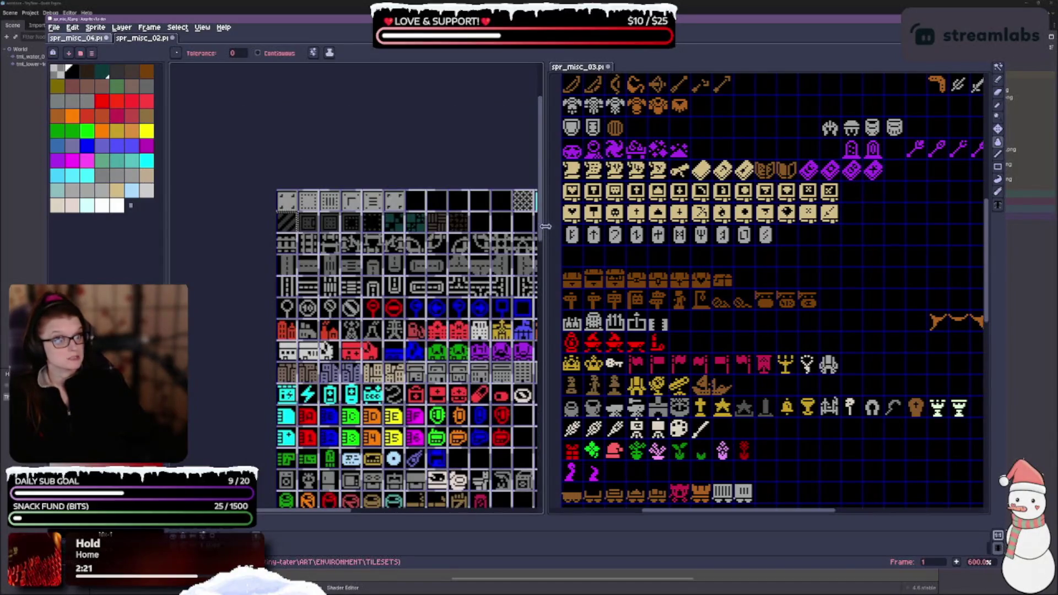
drag(546, 225, 571, 226)
drag(413, 331, 283, 220)
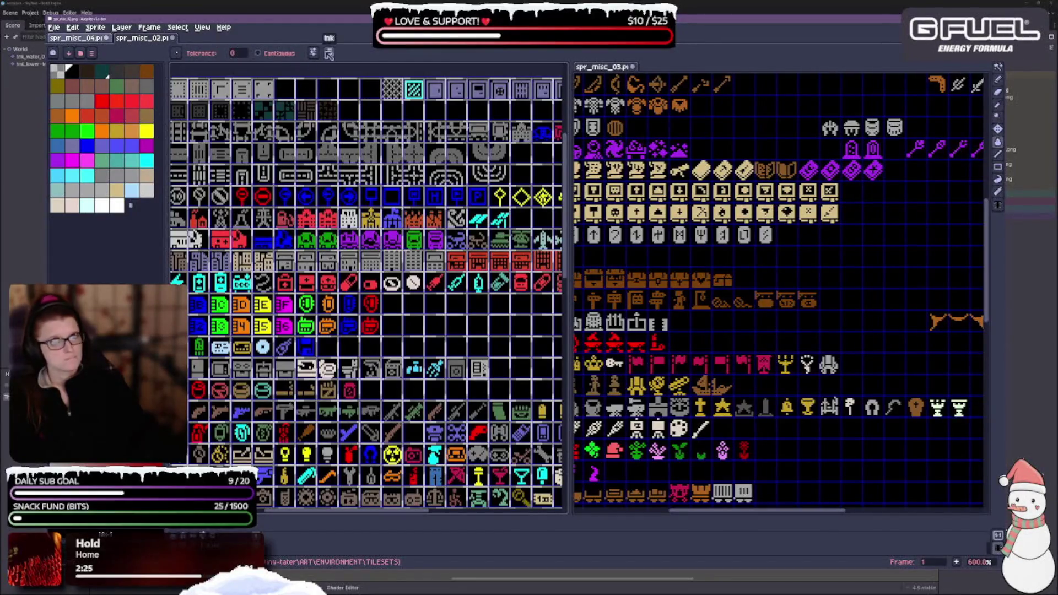
click(319, 54)
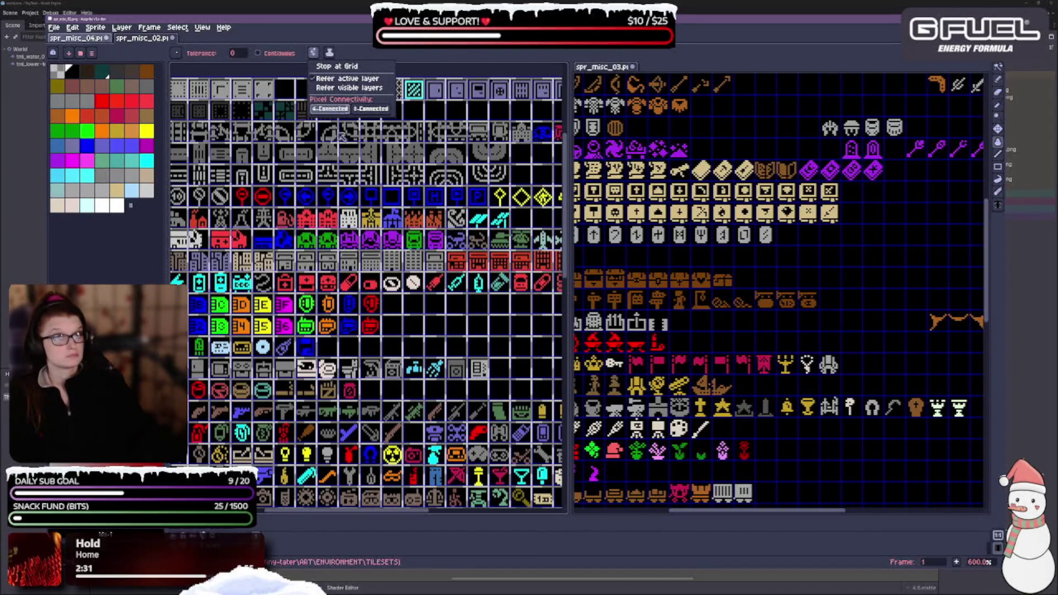
Check the brush type choices and set the fill tolerance to 100
click(273, 54)
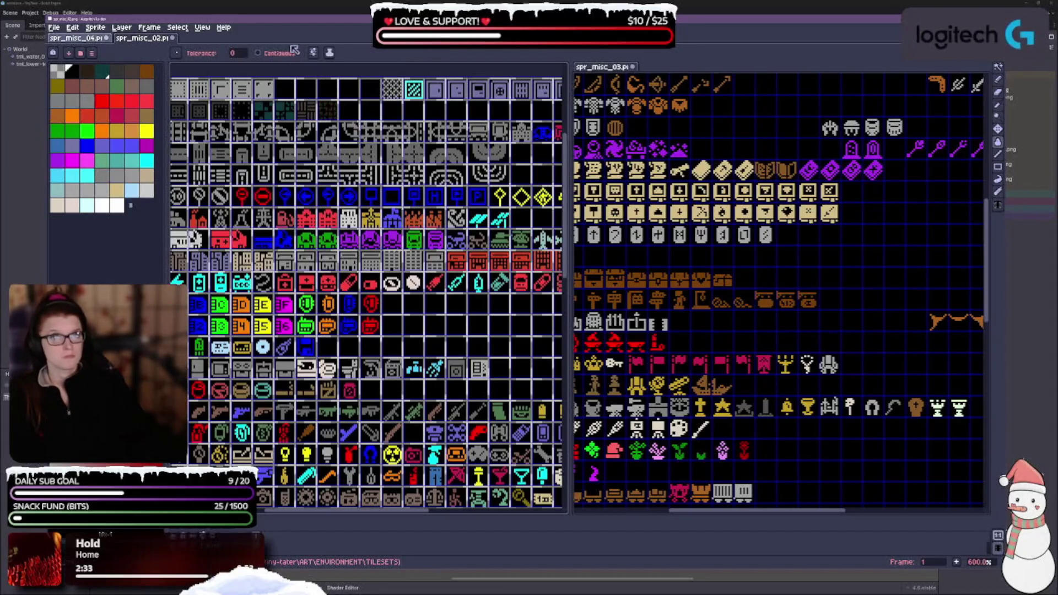
click(182, 54)
click(248, 53)
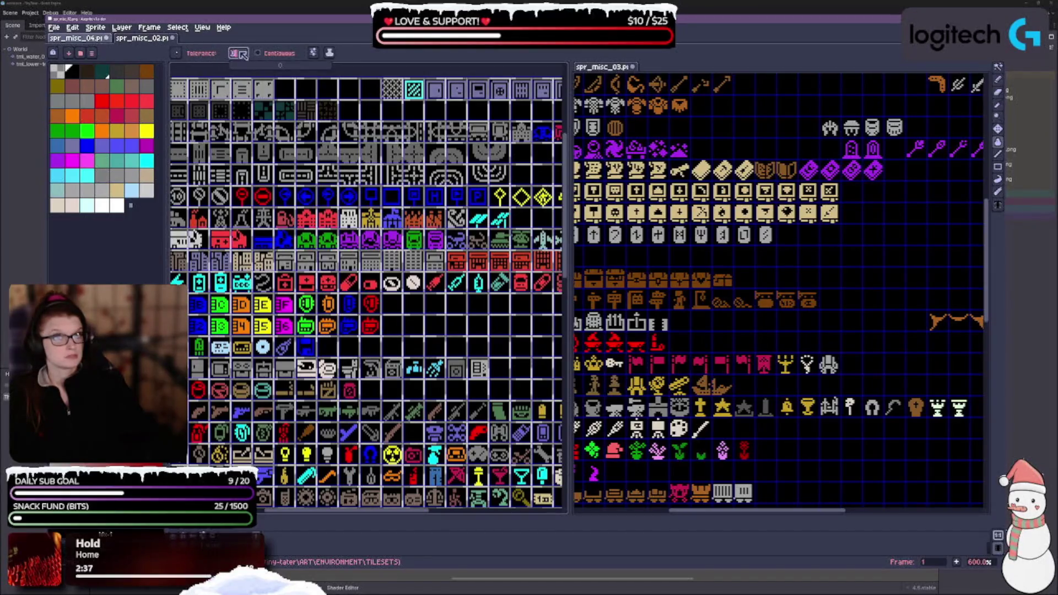
text(100)
key(Return)
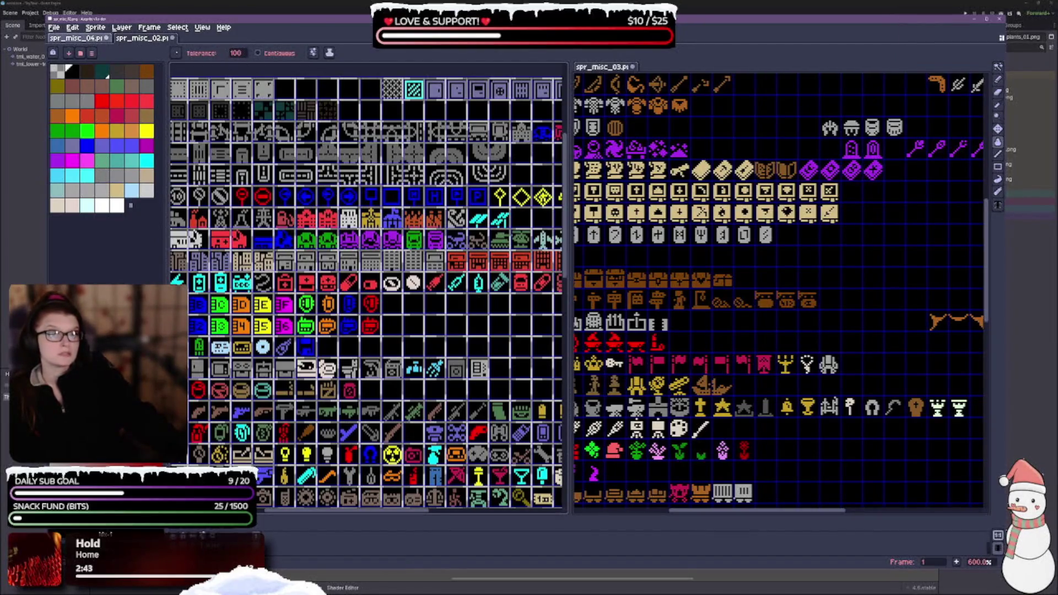
scroll(378, 189, up, 3)
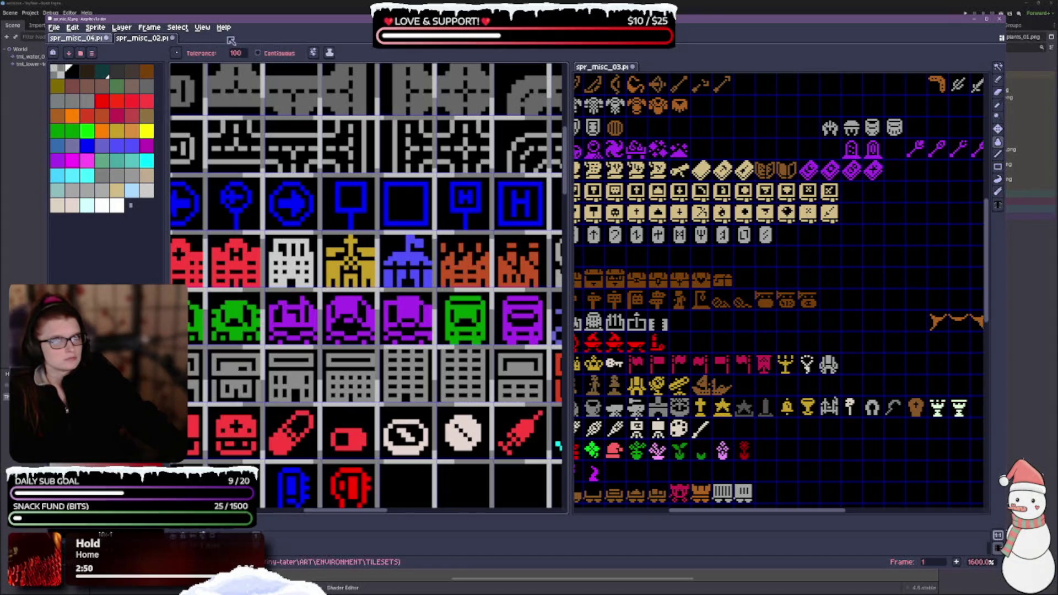
Enable Contiguous and bucket-fill the left sheet's grey separator lines with black
click(258, 53)
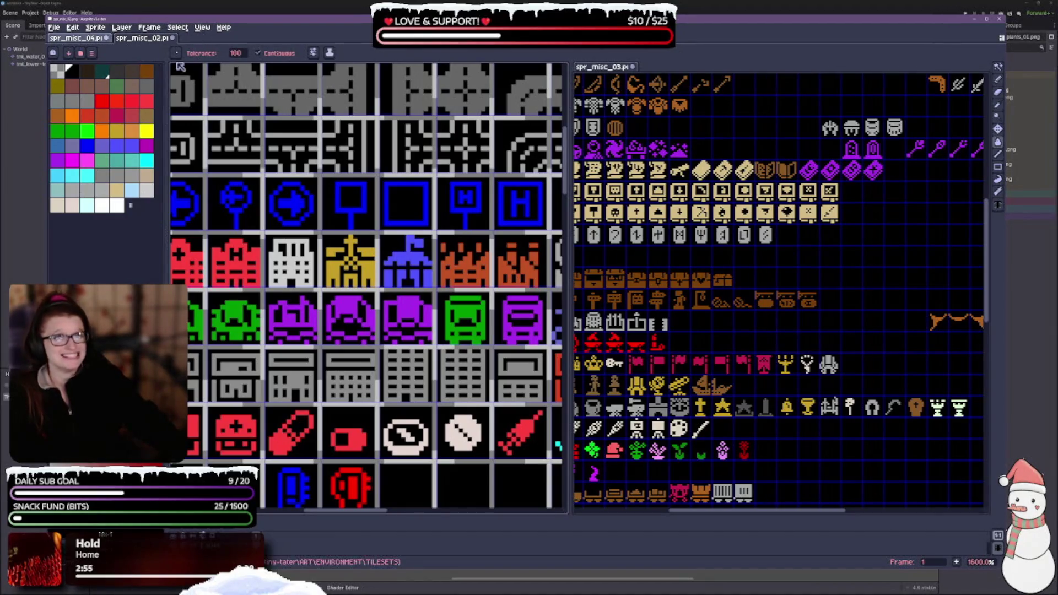
click(178, 28)
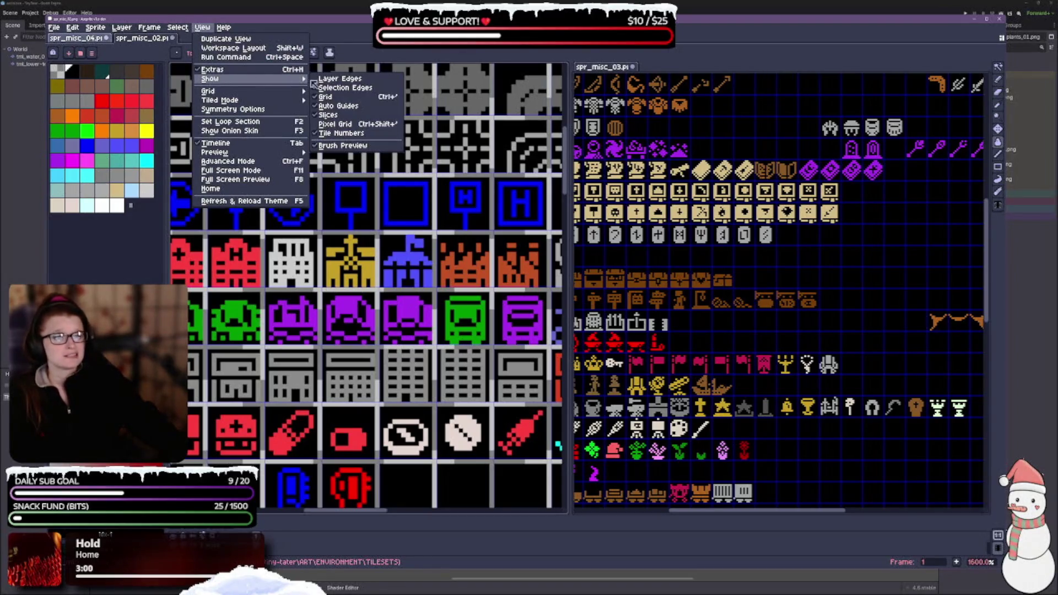
click(356, 190)
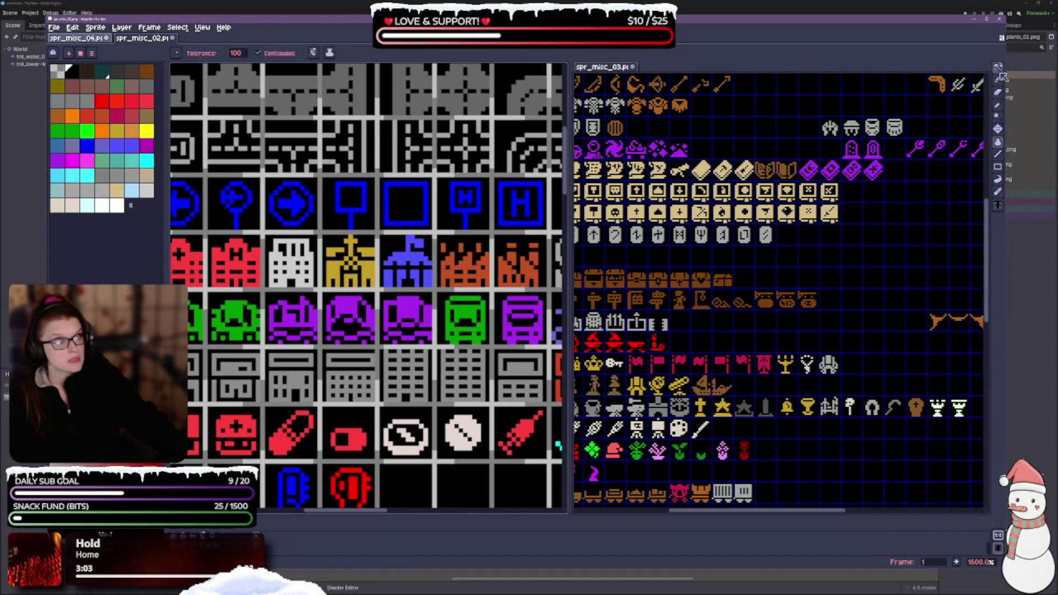
key(r)
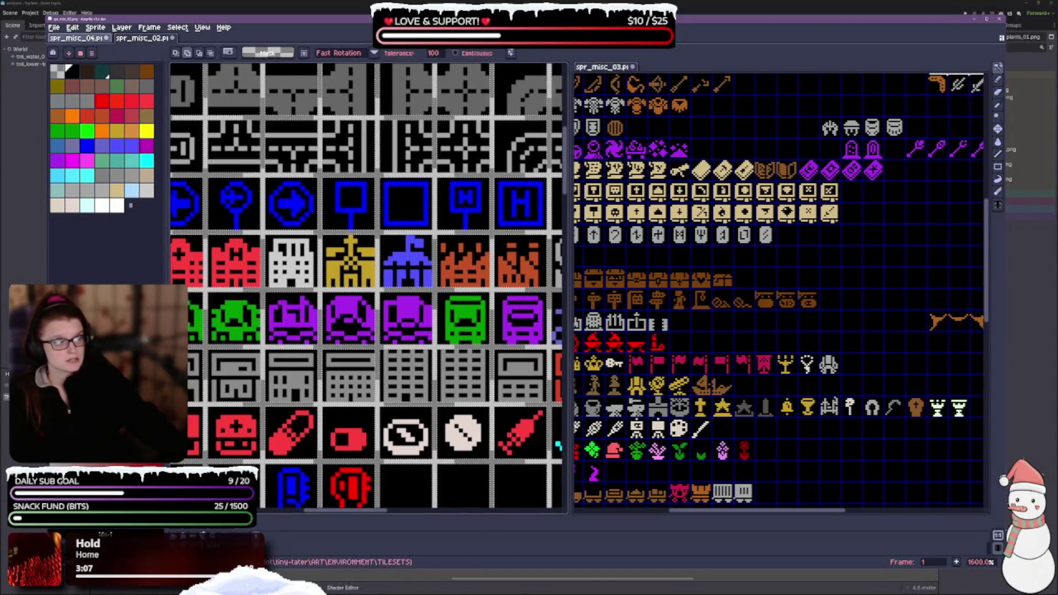
click(998, 142)
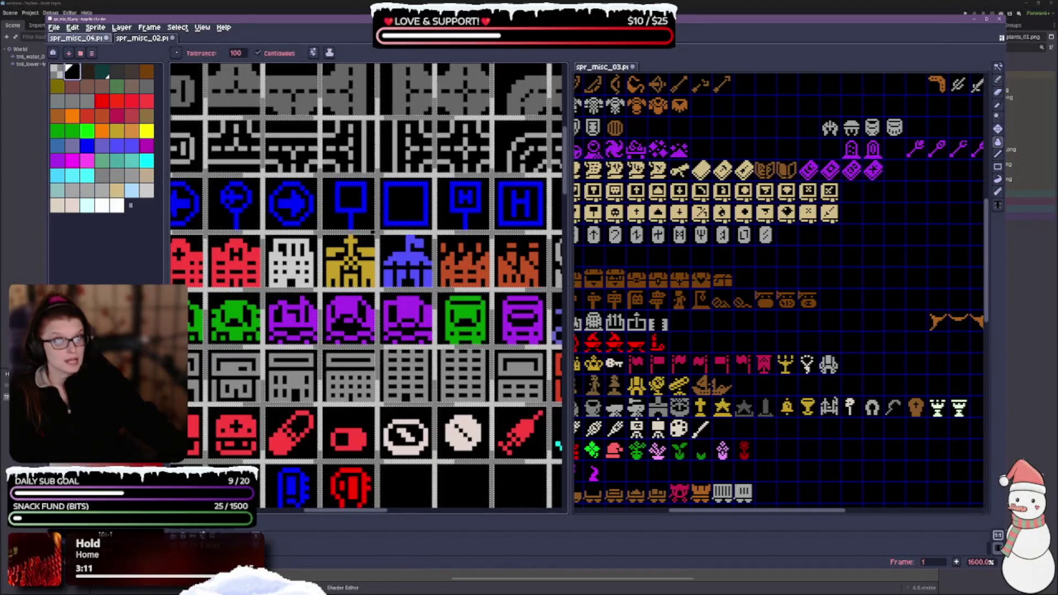
click(373, 233)
scroll(383, 240, down, 2)
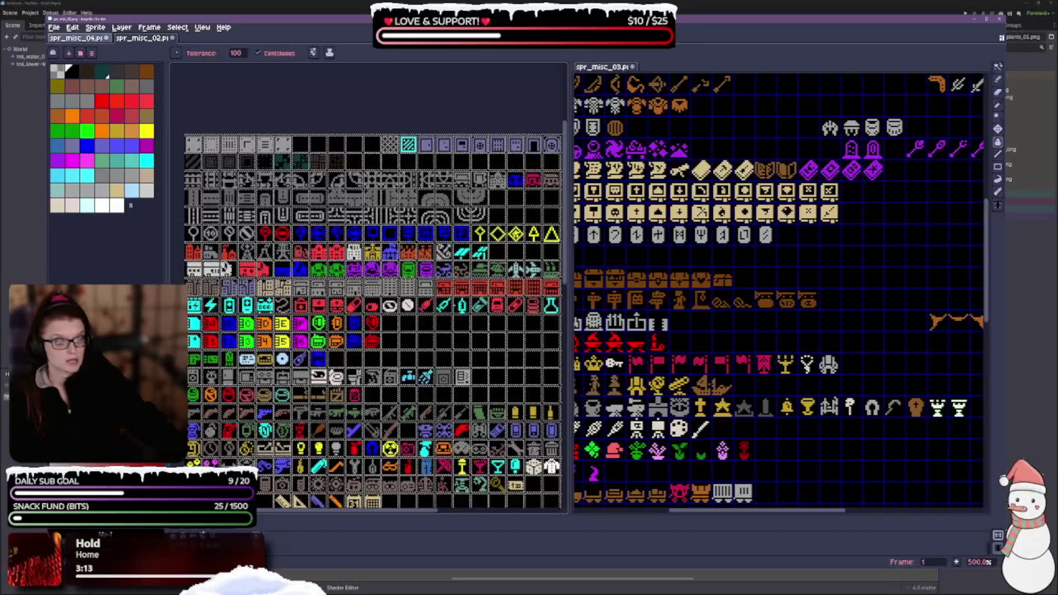
scroll(276, 275, up, 1)
scroll(277, 275, up, 1)
scroll(276, 273, down, 1)
scroll(248, 275, down, 2)
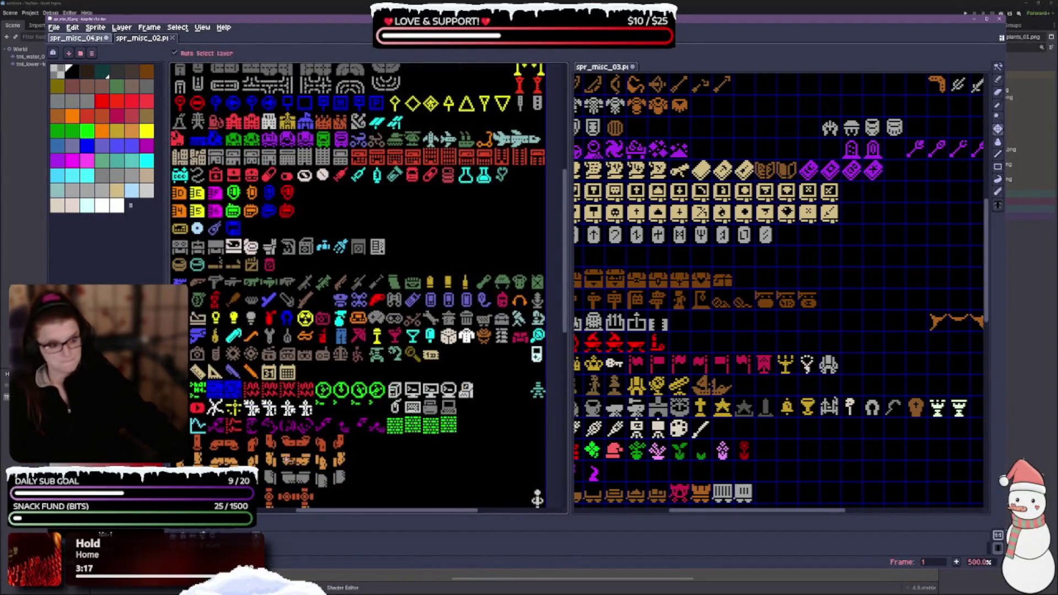
Turn the grid display back on and drag the spr_misc PNG files into Aseprite
click(209, 34)
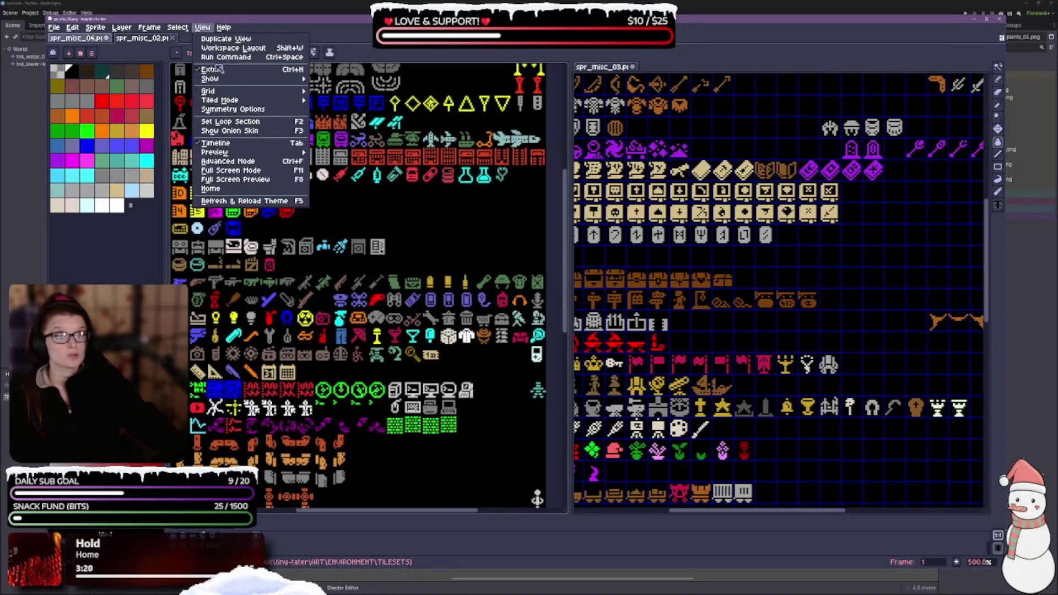
click(319, 104)
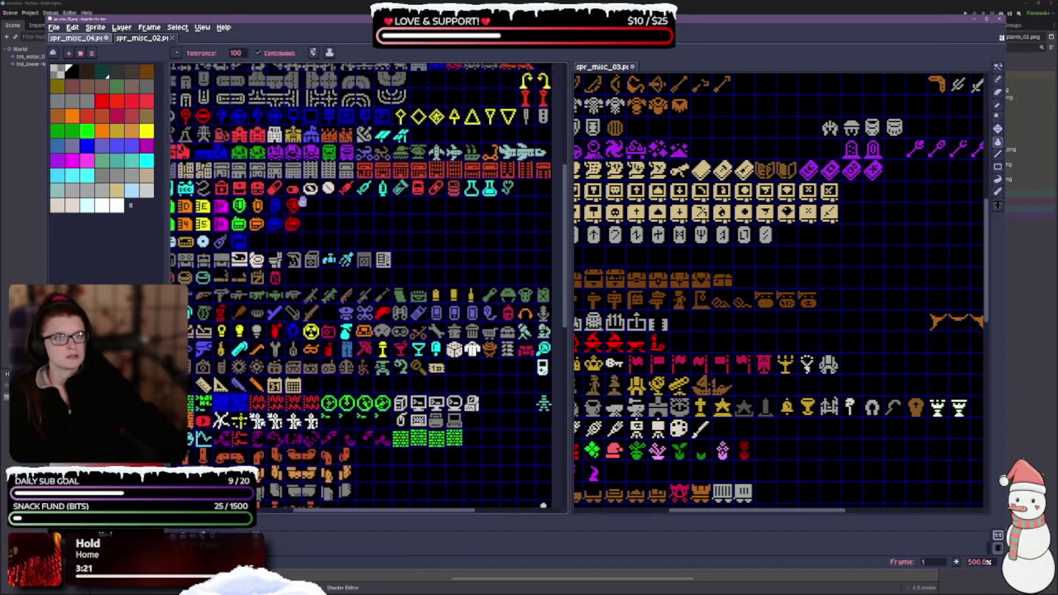
scroll(177, 70, up, 2)
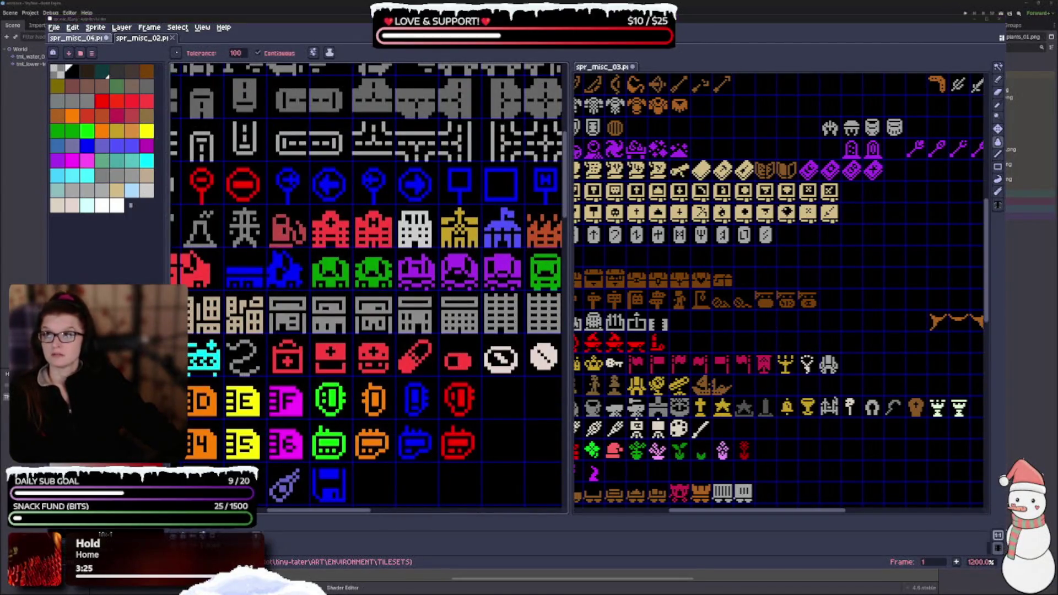
drag(653, 61, 723, 145)
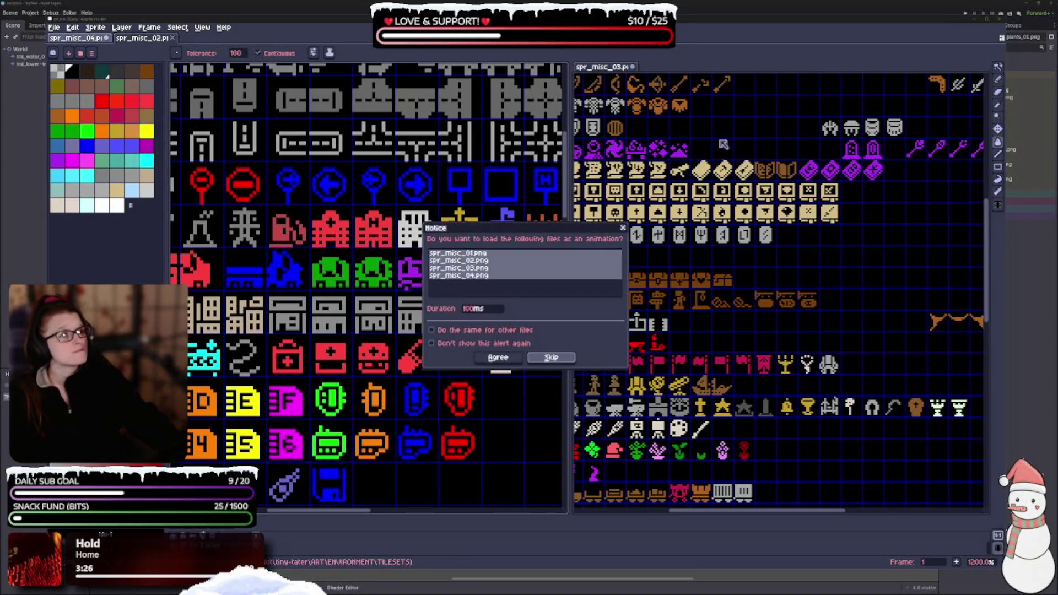
Load the sheets without an animation, move spr_misc_01 to the right pane and select one empty tile
key(Return)
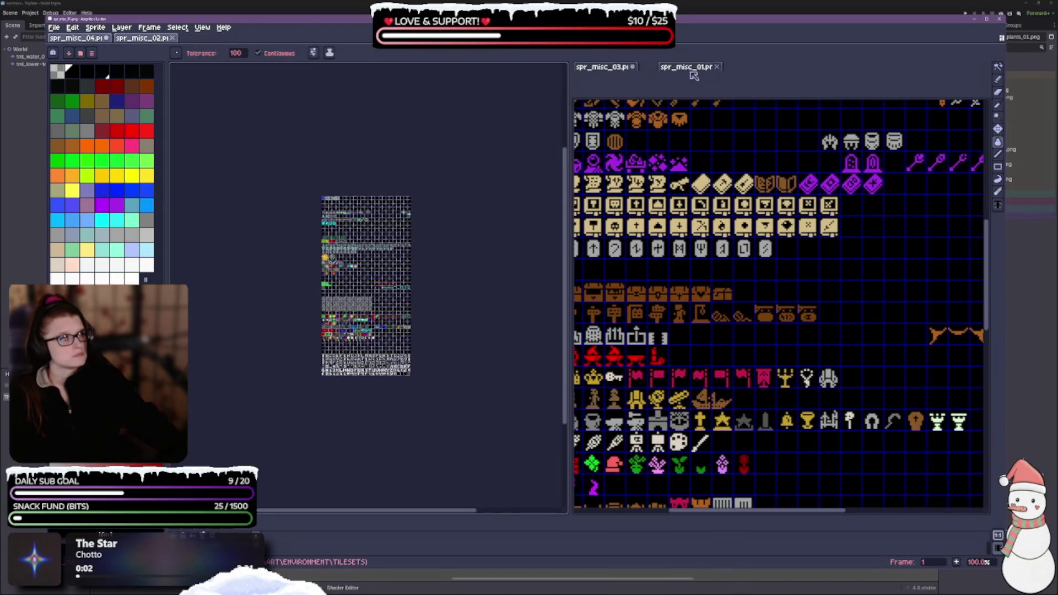
drag(209, 39, 669, 67)
scroll(891, 279, up, 2)
scroll(860, 269, up, 1)
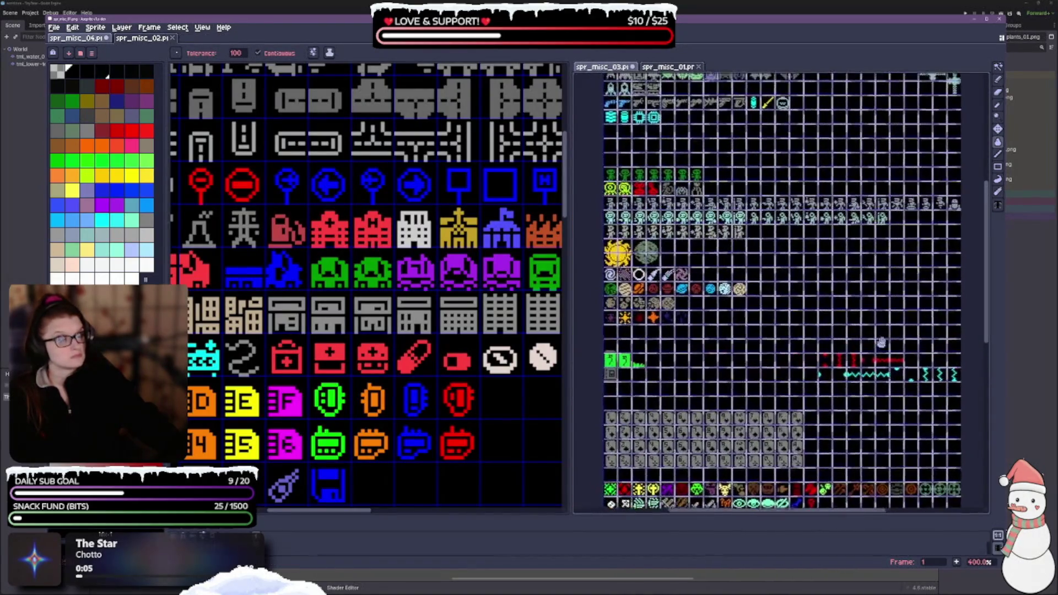
scroll(826, 258, up, 1)
scroll(793, 247, up, 2)
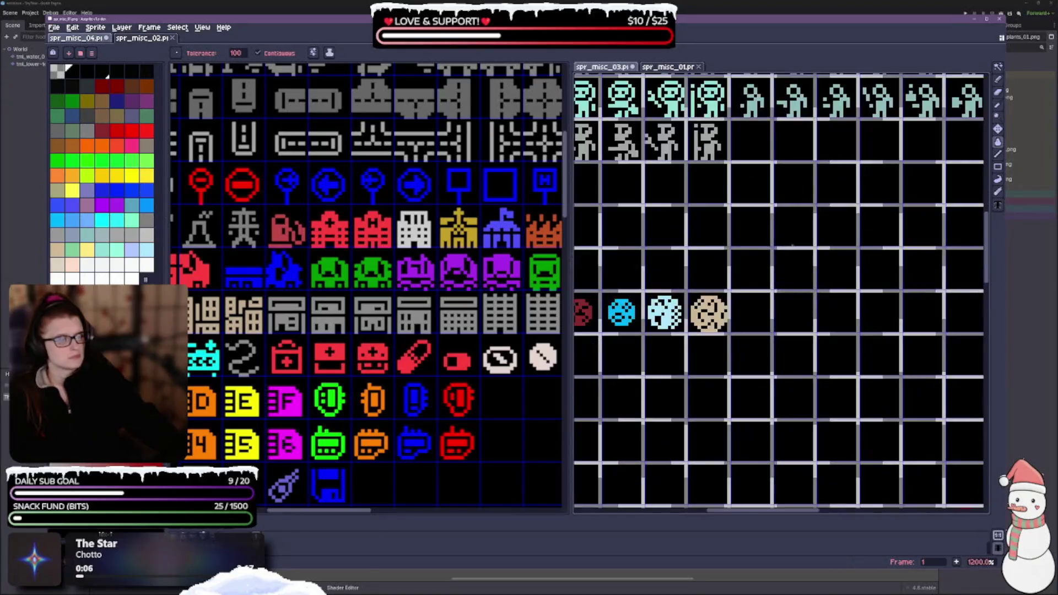
click(998, 68)
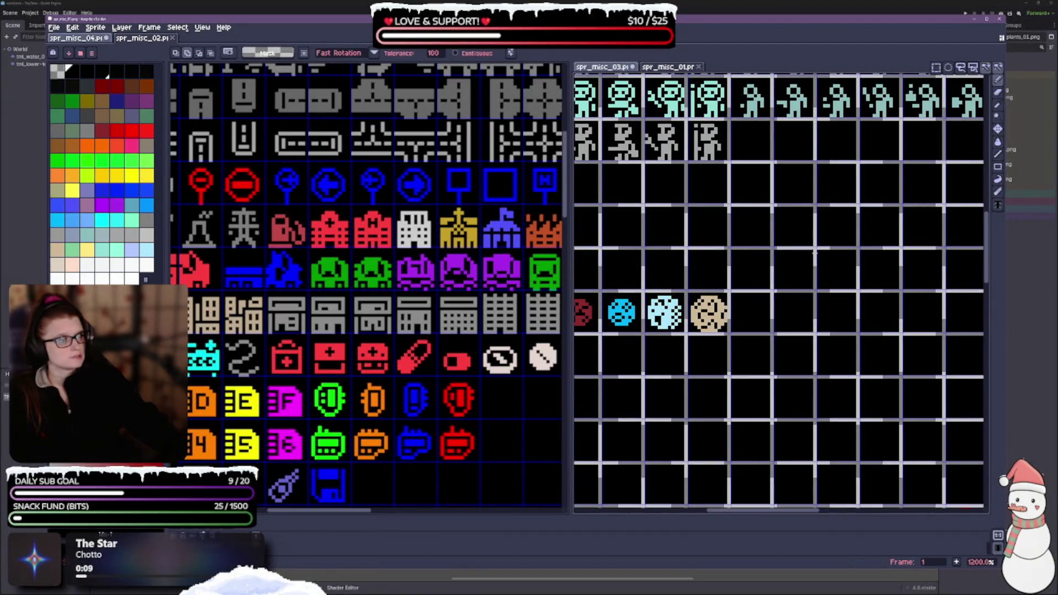
drag(773, 246, 819, 291)
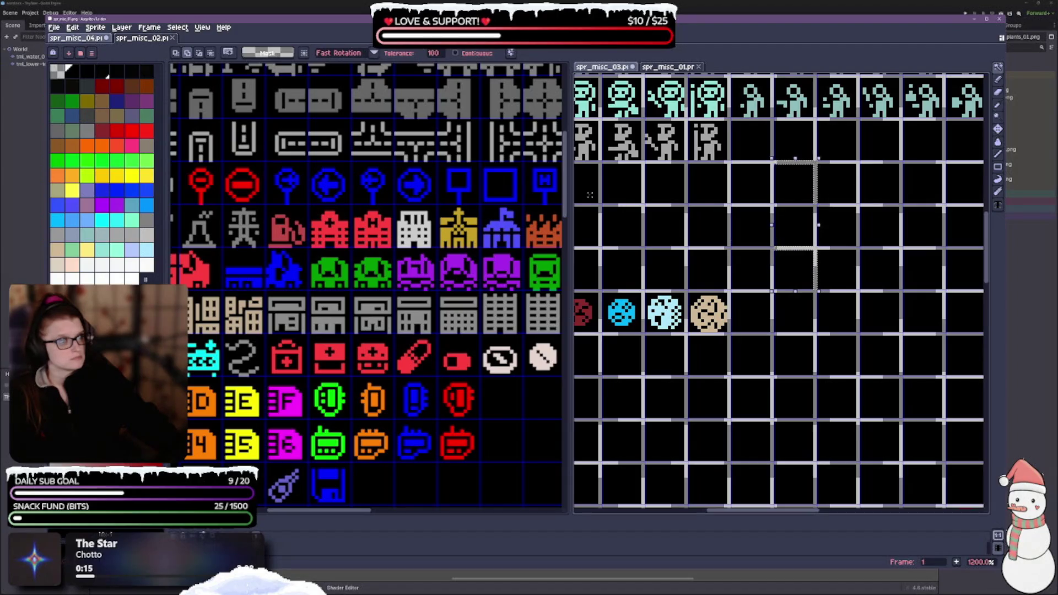
click(188, 29)
mouse_move(247, 91)
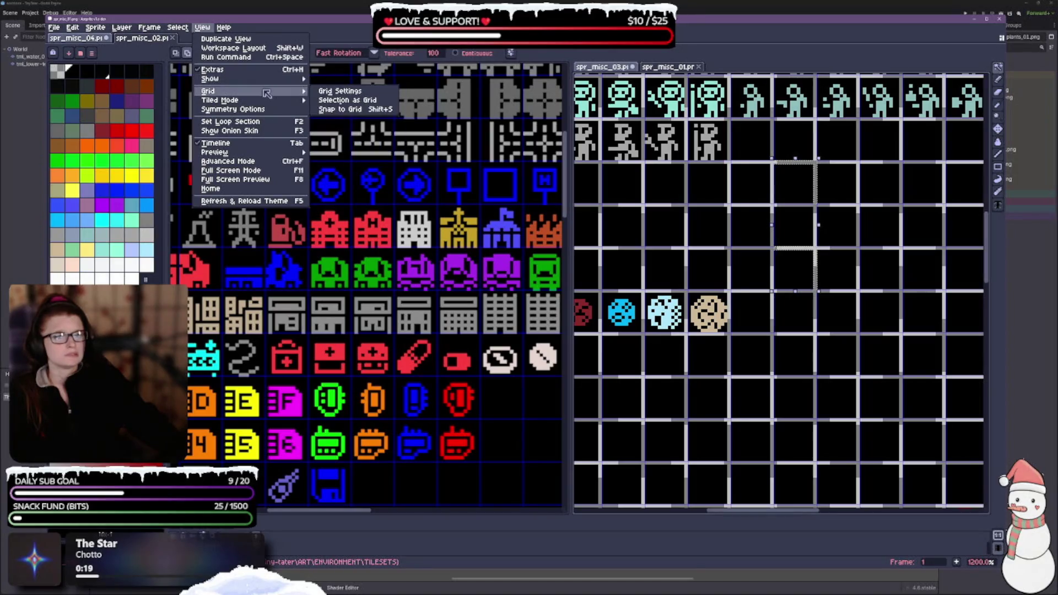
key(Escape)
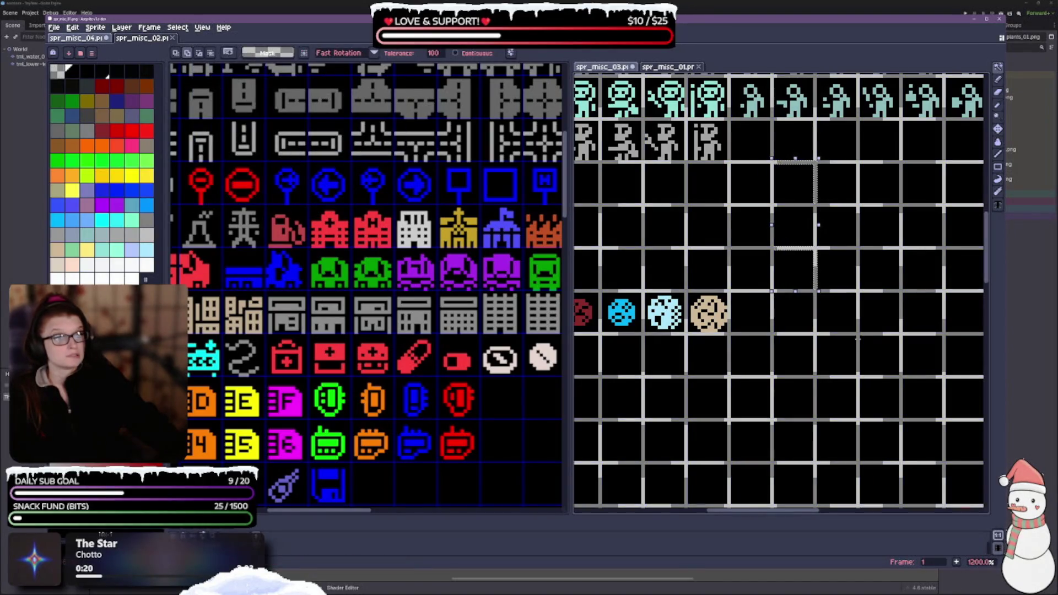
scroll(830, 287, down, 2)
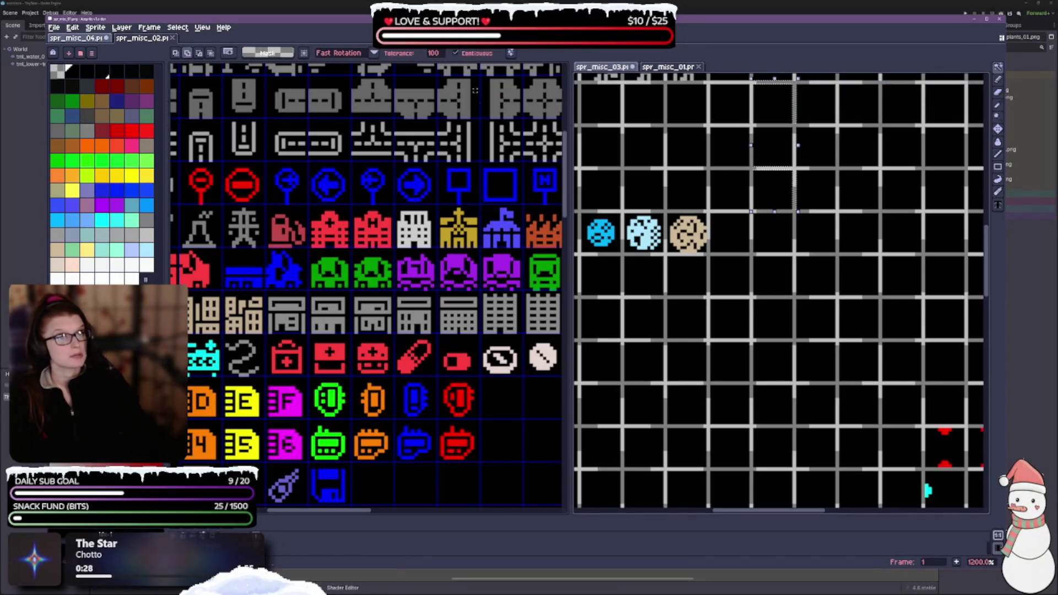
Deselect the tile, ready the Paint Bucket with black and switch to a thin dotted grid
click(761, 431)
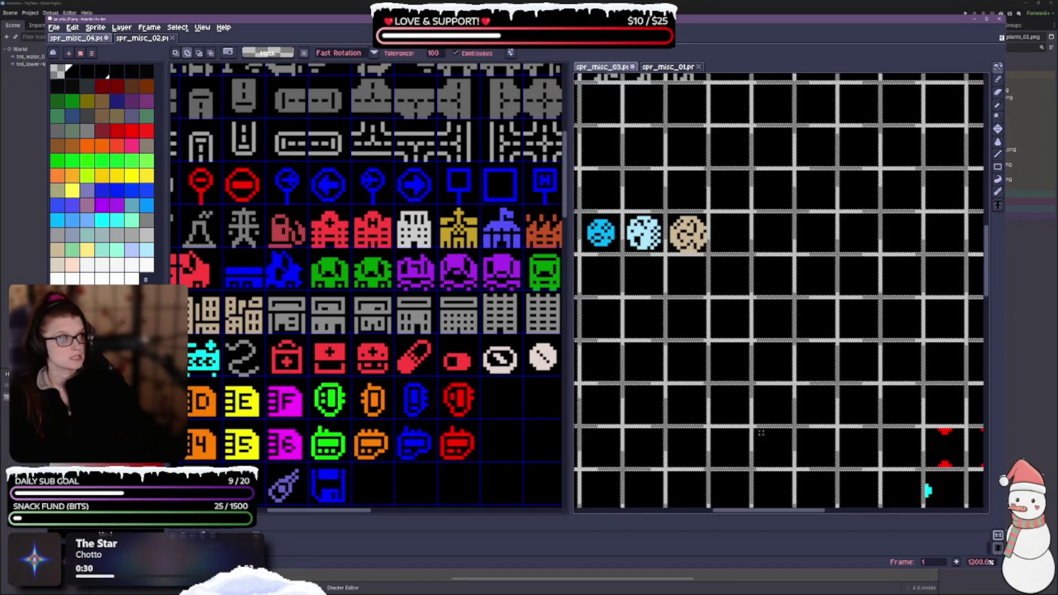
click(997, 142)
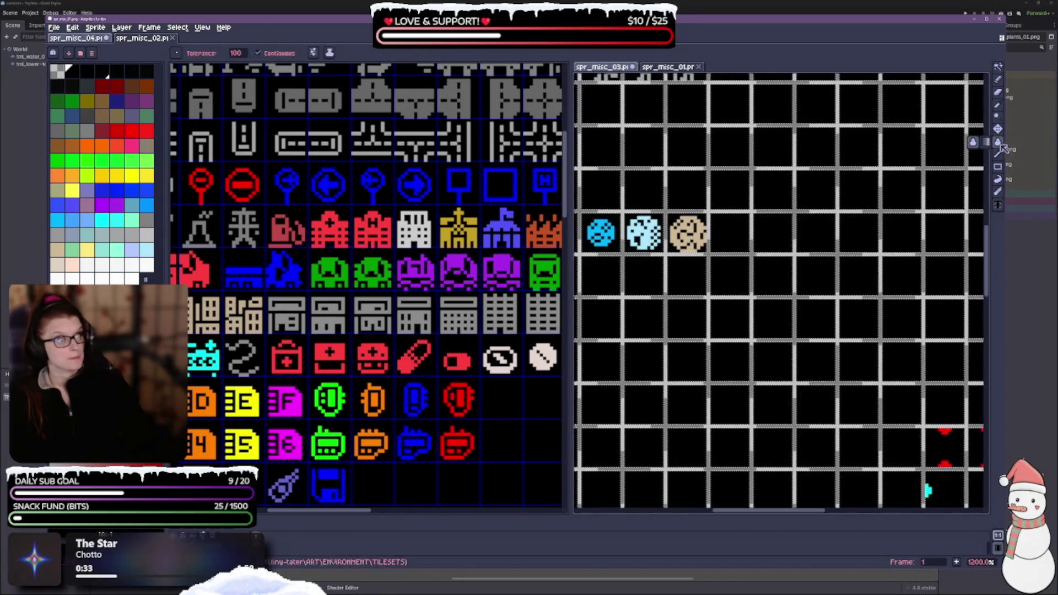
click(86, 71)
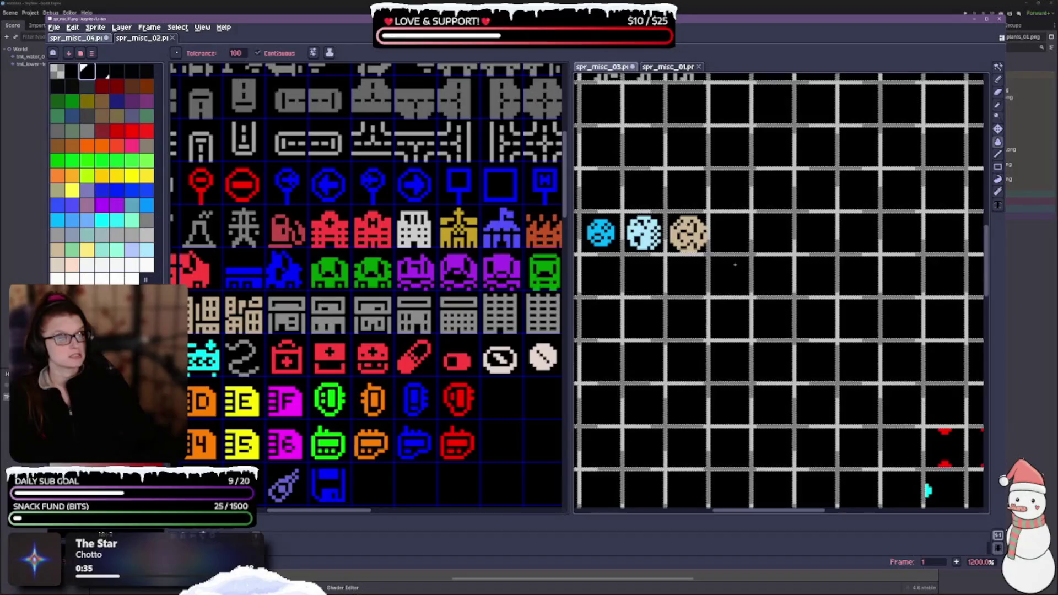
key(ctrl+apostrophe)
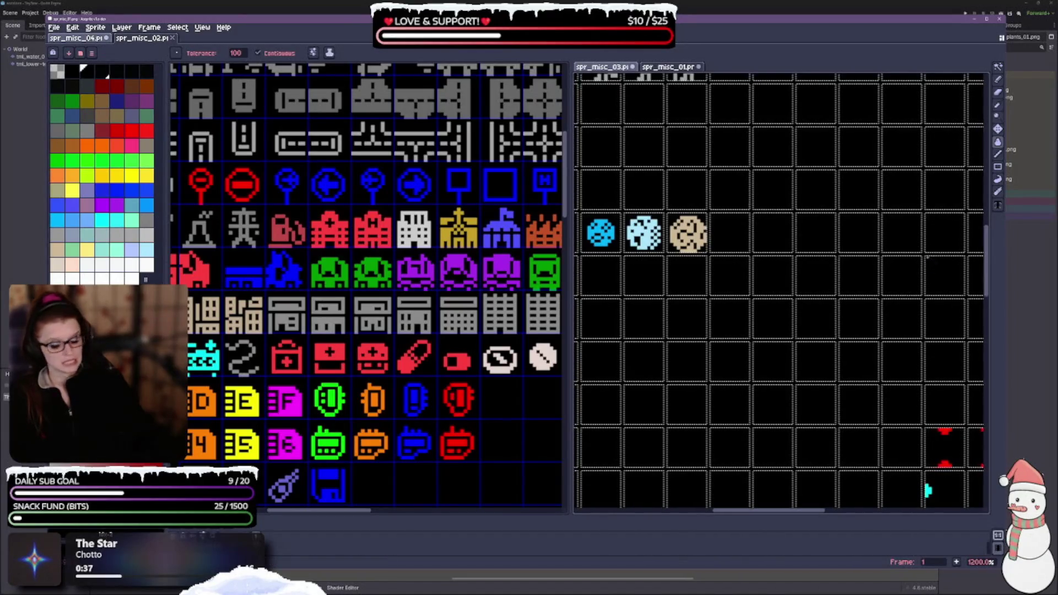
scroll(838, 327, down, 5)
scroll(839, 326, down, 3)
scroll(704, 197, up, 5)
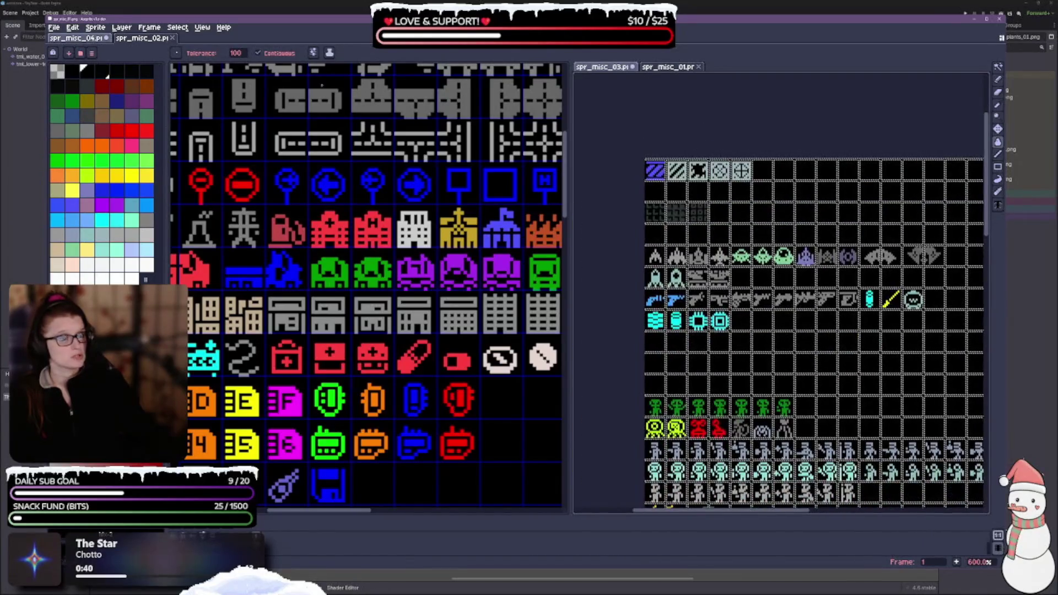
Set the grid cell size in Grid Settings to match spr_misc_01's sprite cells
click(202, 27)
mouse_move(208, 91)
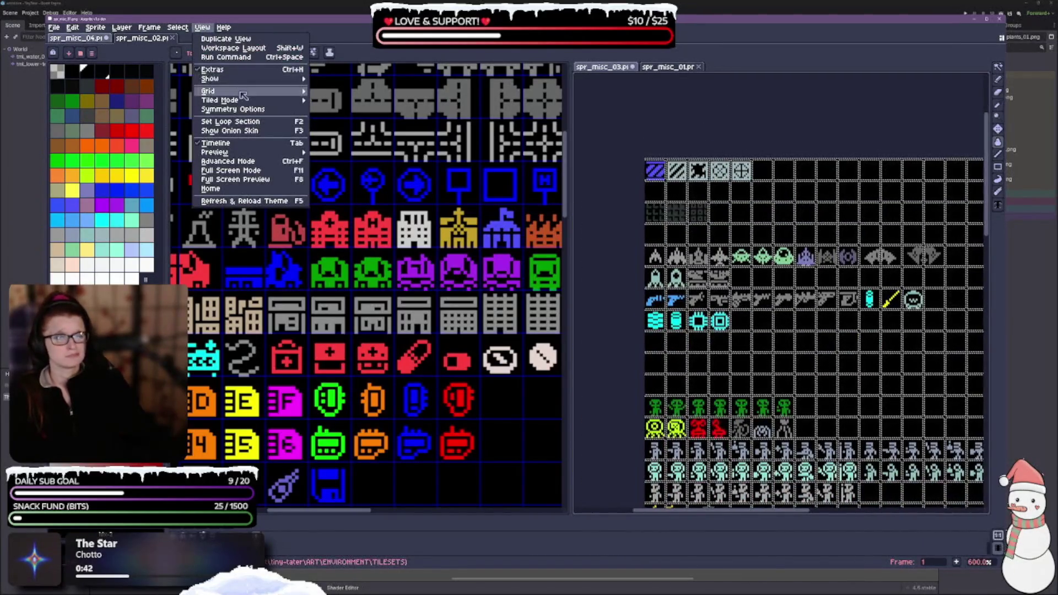
click(339, 93)
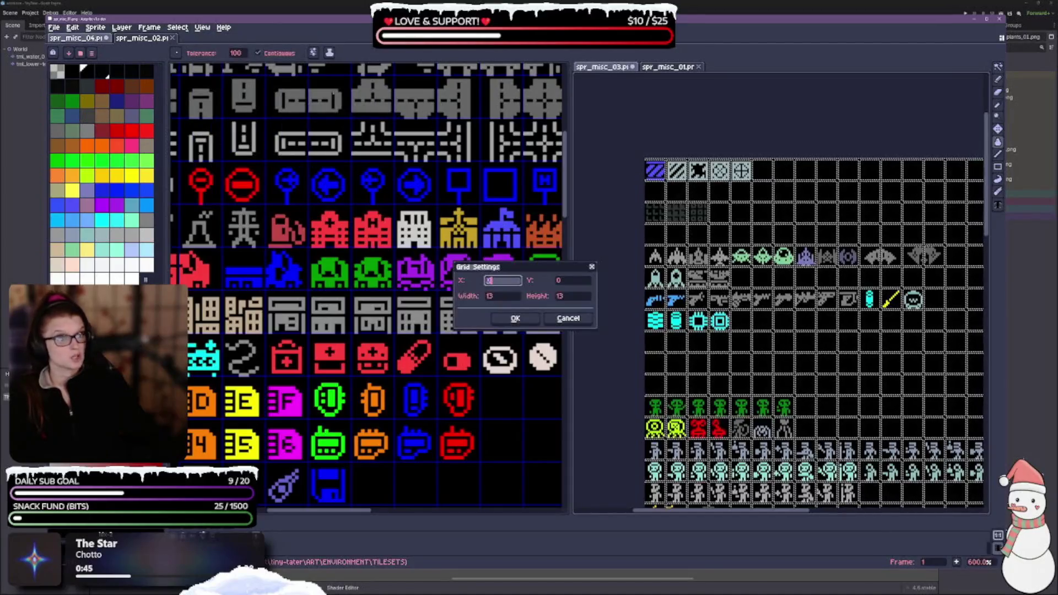
click(499, 297)
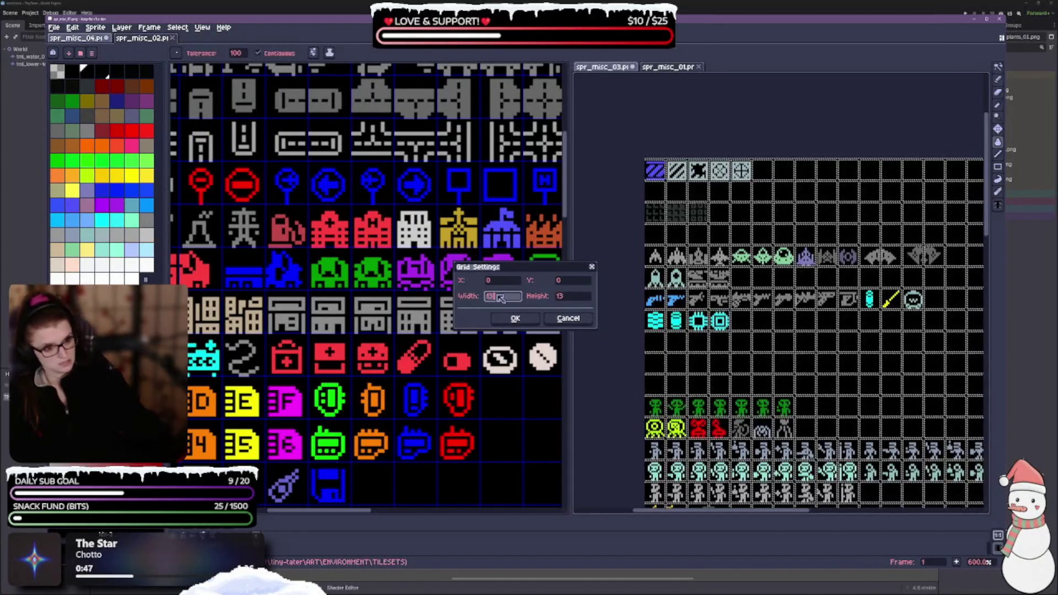
click(515, 318)
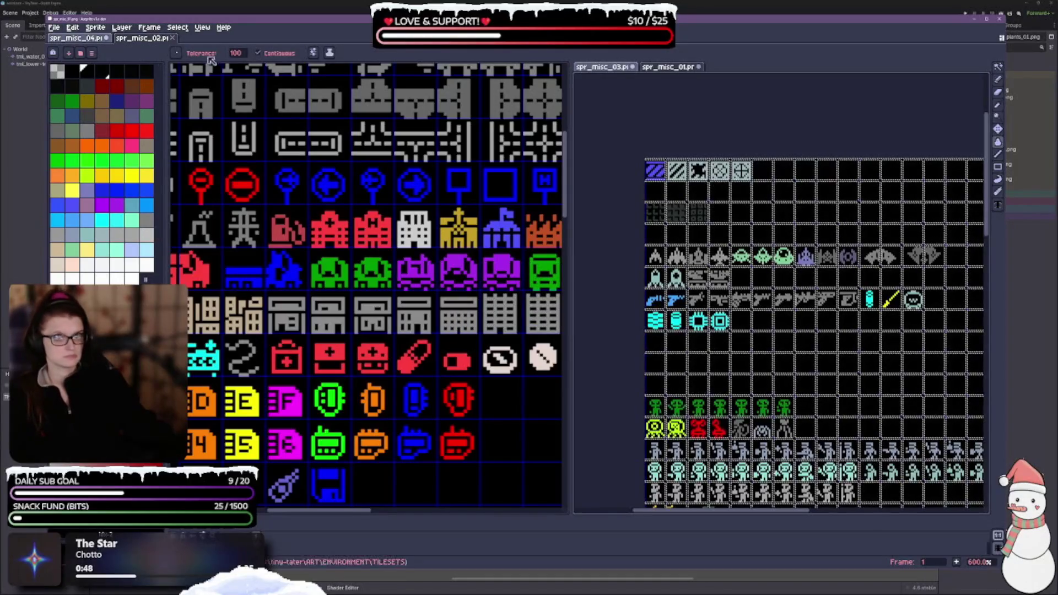
Switch the sheet to the standard blue grid display and pan down to the planet sprites
click(202, 27)
mouse_move(212, 79)
click(351, 99)
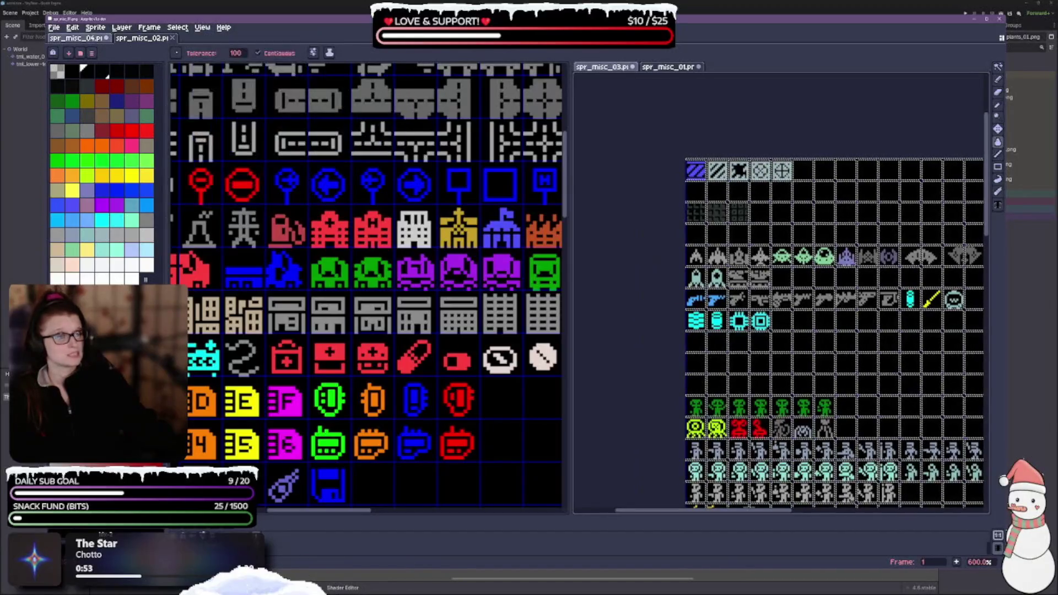
drag(763, 123, 654, 89)
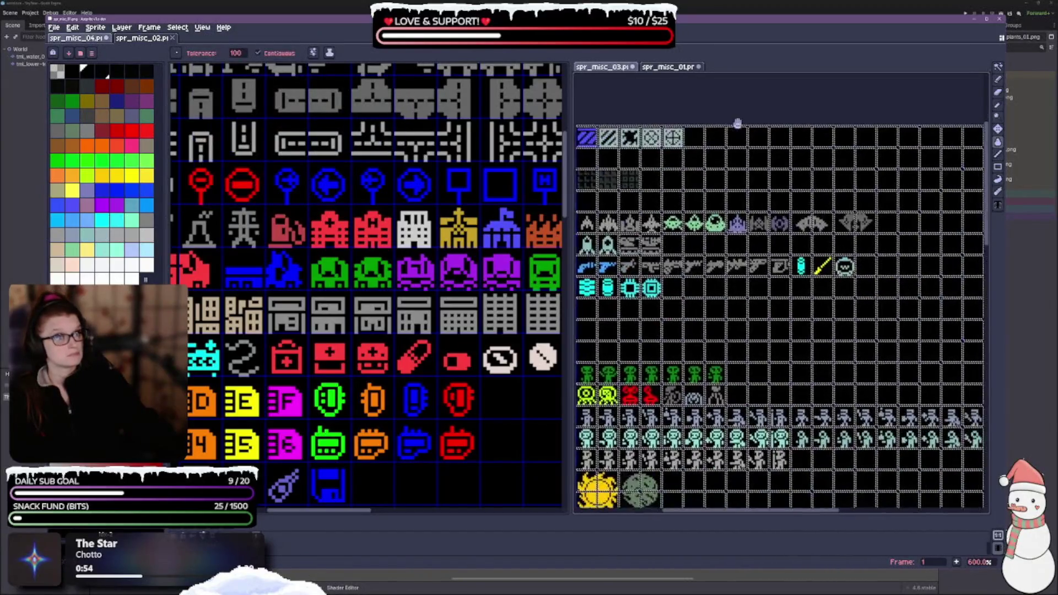
click(203, 26)
mouse_move(211, 78)
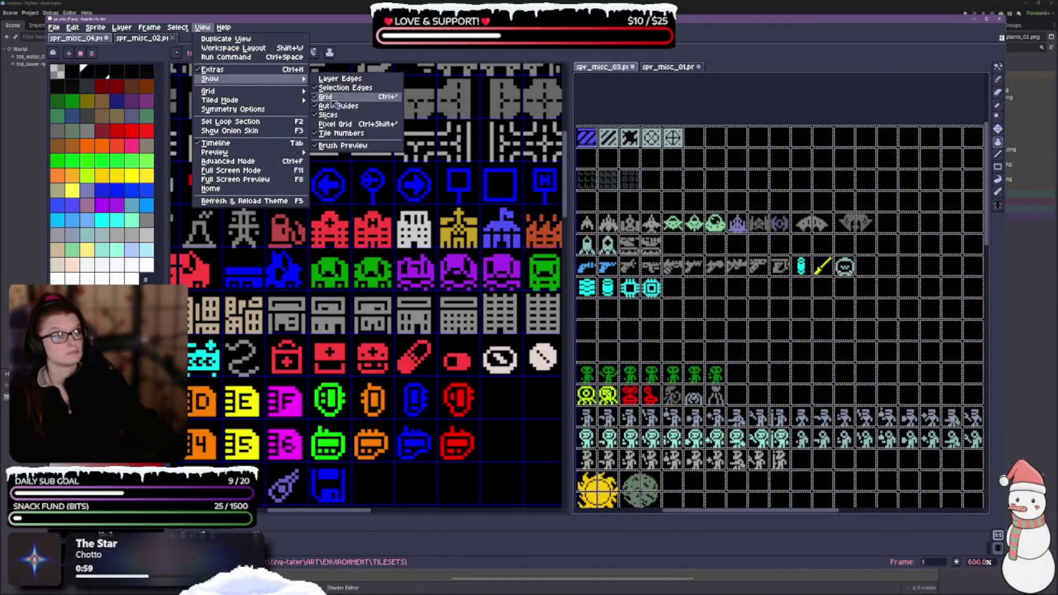
click(752, 108)
drag(756, 334, 914, 243)
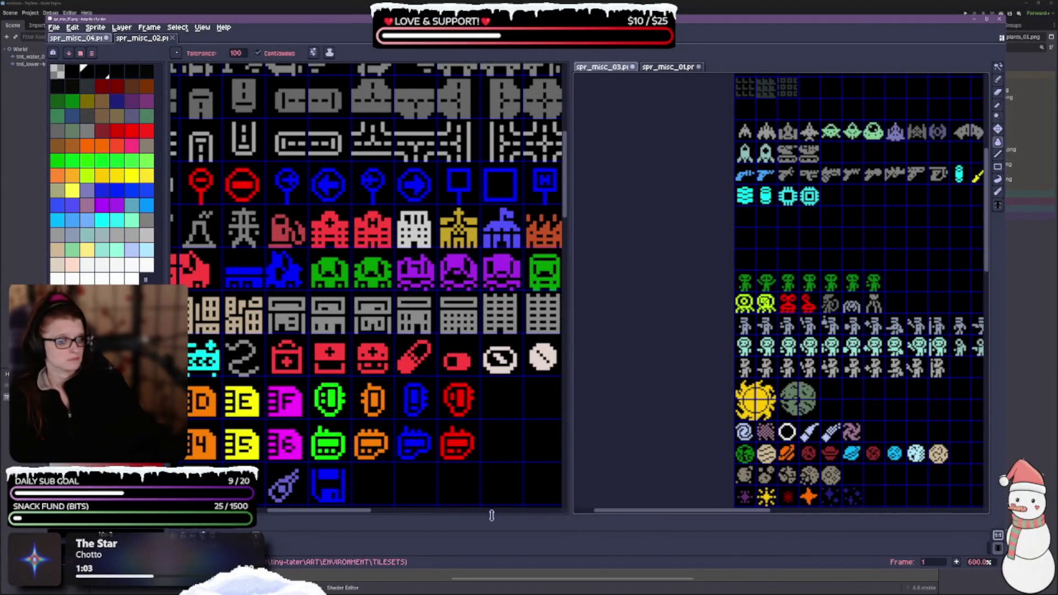
scroll(488, 544, down, 3)
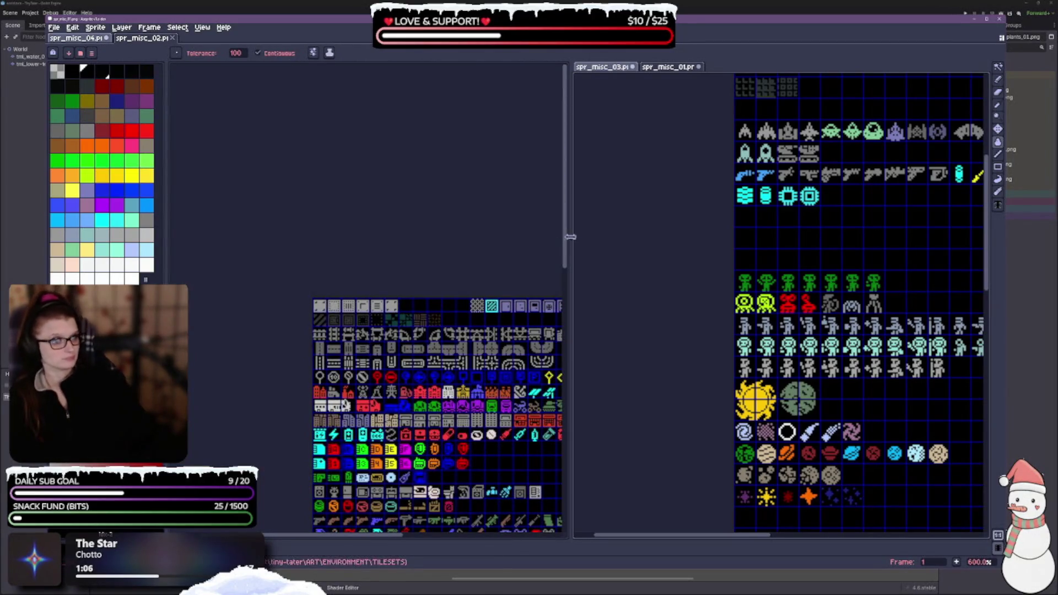
Drag the splitter right to widen the left sheet's pane beside spr_misc_01
drag(570, 236, 635, 236)
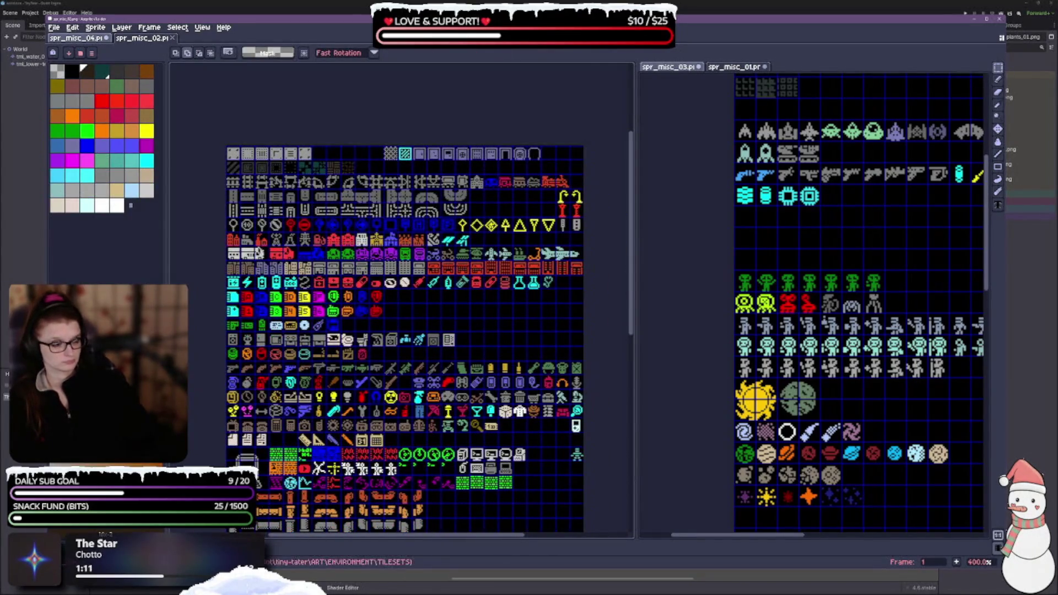
scroll(358, 402, up, 2)
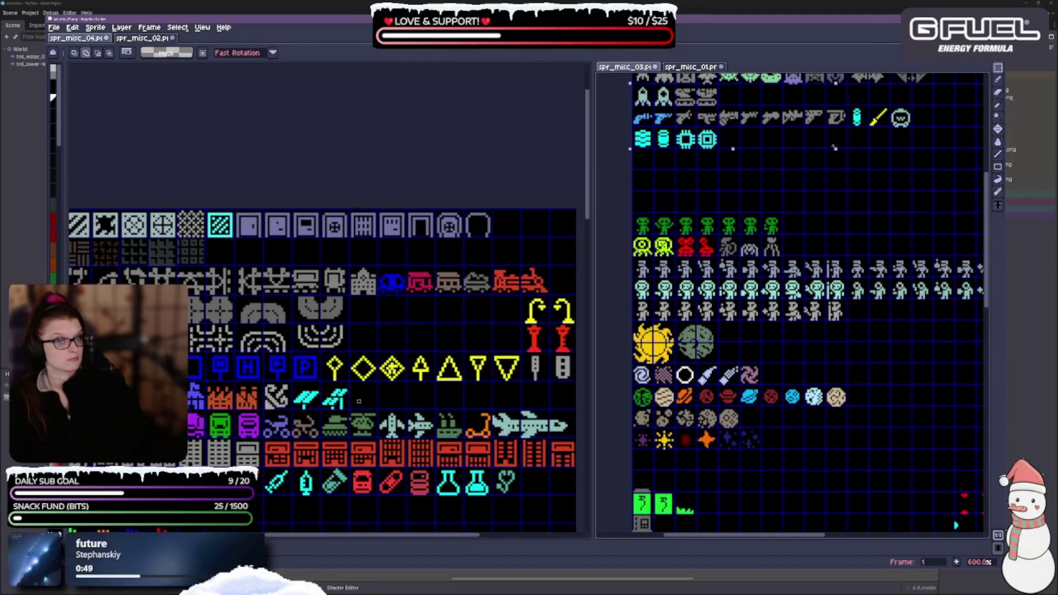
scroll(293, 376, down, 1)
scroll(293, 375, down, 2)
scroll(293, 376, up, 2)
scroll(293, 376, down, 2)
scroll(293, 376, up, 2)
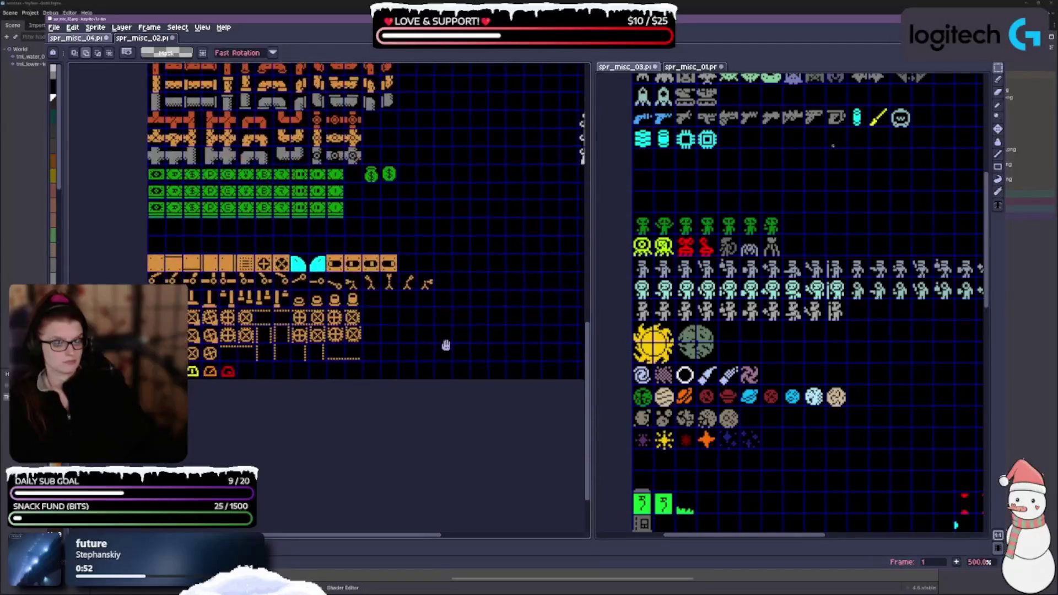
scroll(289, 359, down, 1)
scroll(288, 359, down, 2)
scroll(362, 395, up, 2)
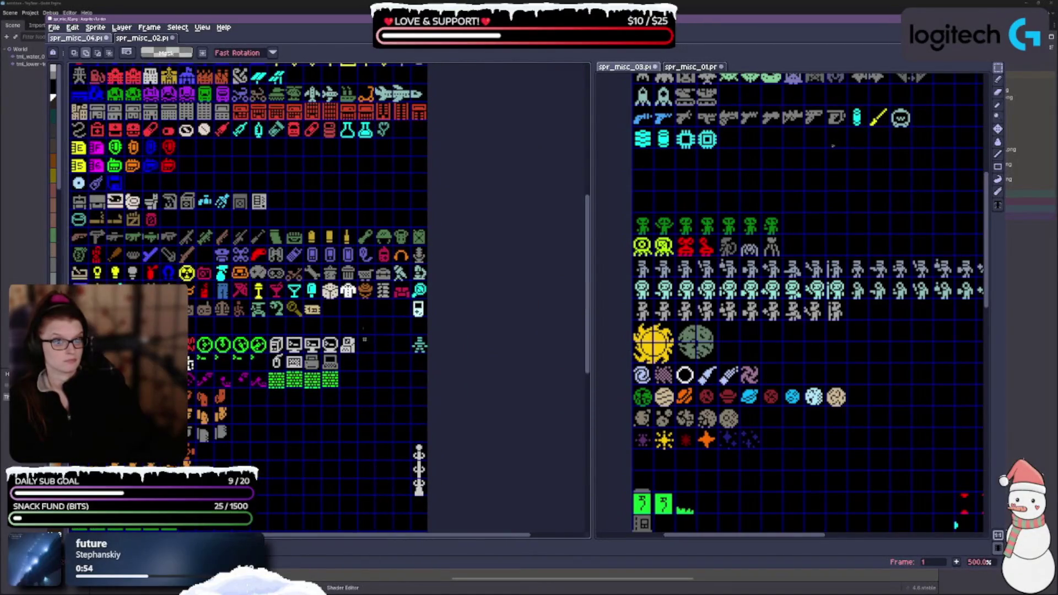
scroll(363, 338, down, 2)
scroll(347, 380, down, 2)
scroll(331, 429, down, 2)
scroll(326, 454, up, 1)
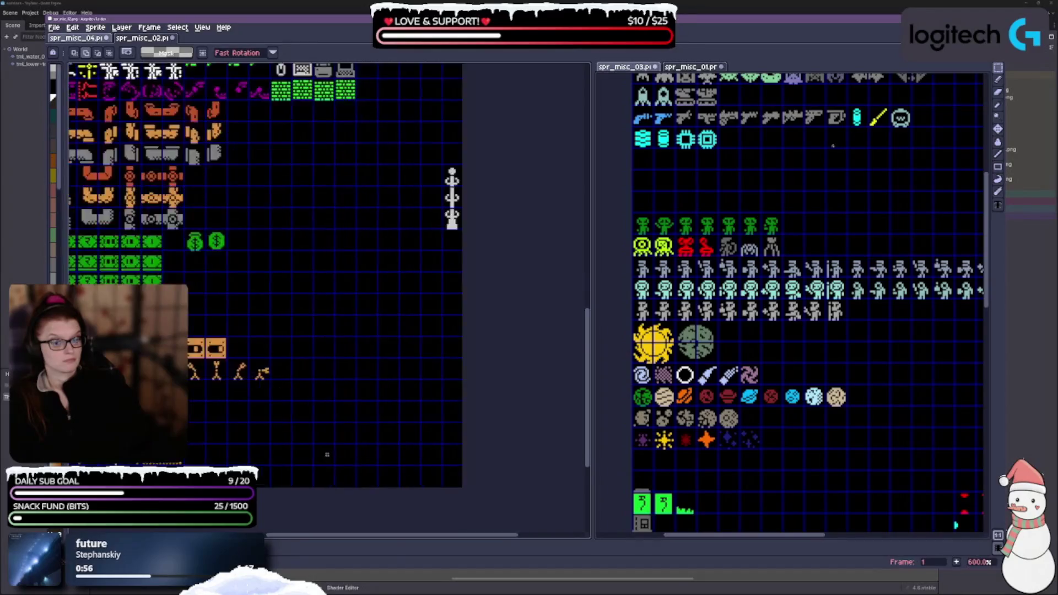
scroll(326, 454, up, 1)
scroll(421, 366, down, 1)
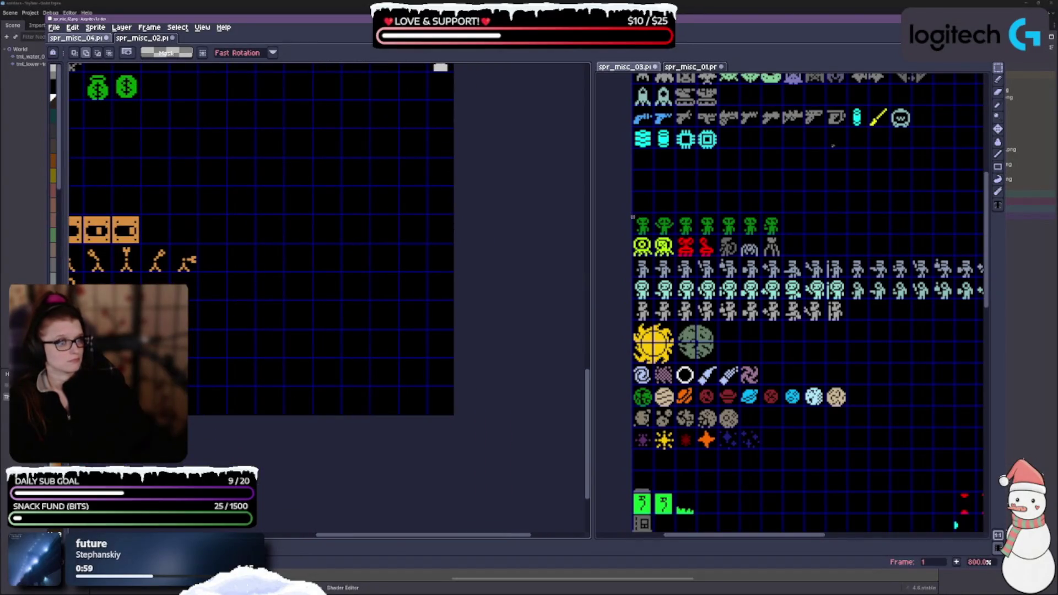
scroll(633, 218, up, 1)
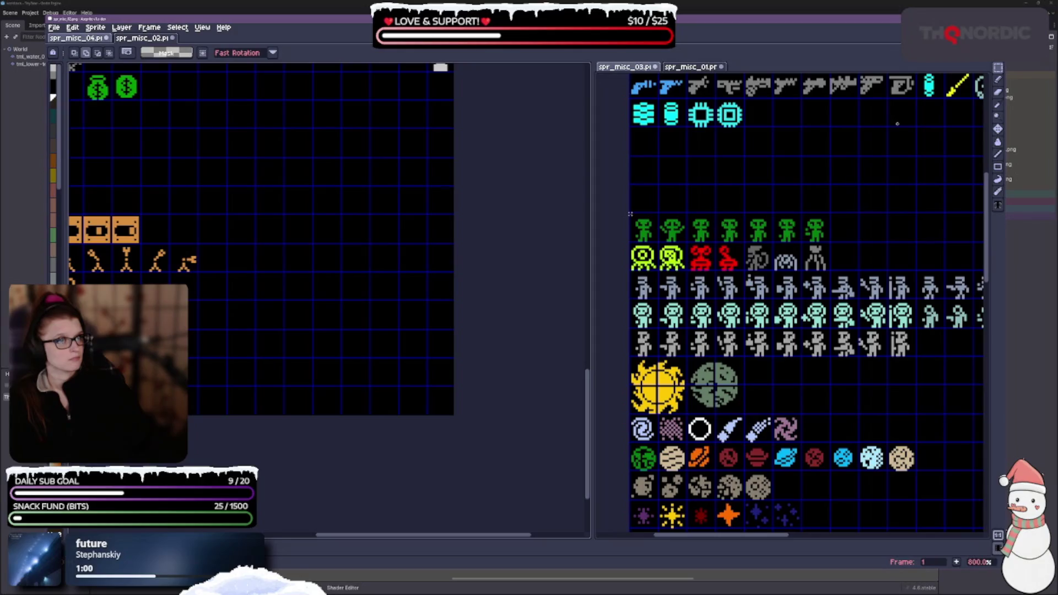
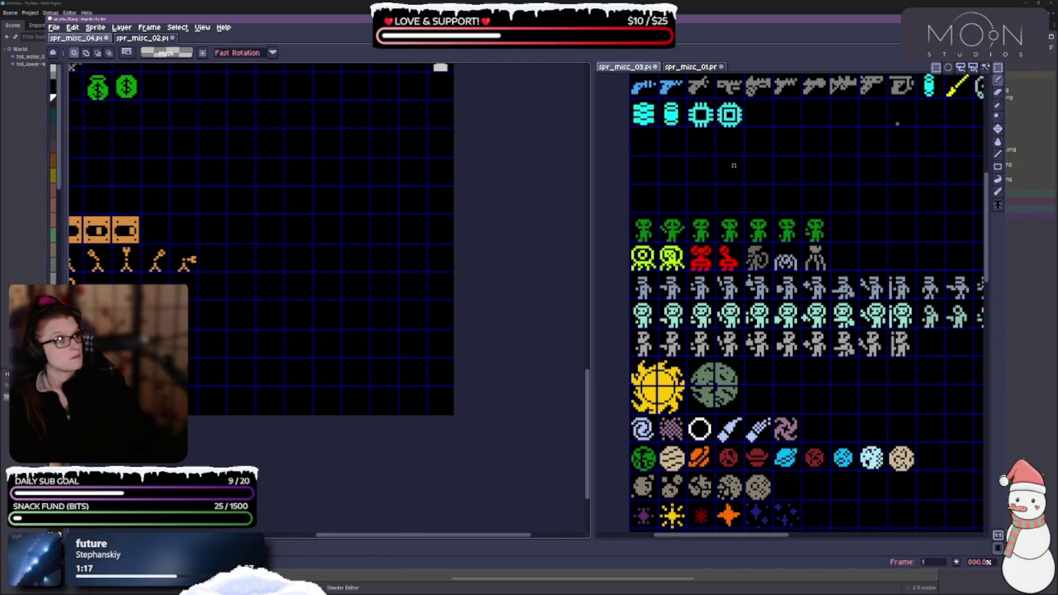
Copy the seven green alien sprites into spr_misc_04 and drag them to the bottom edge
drag(630, 214, 831, 241)
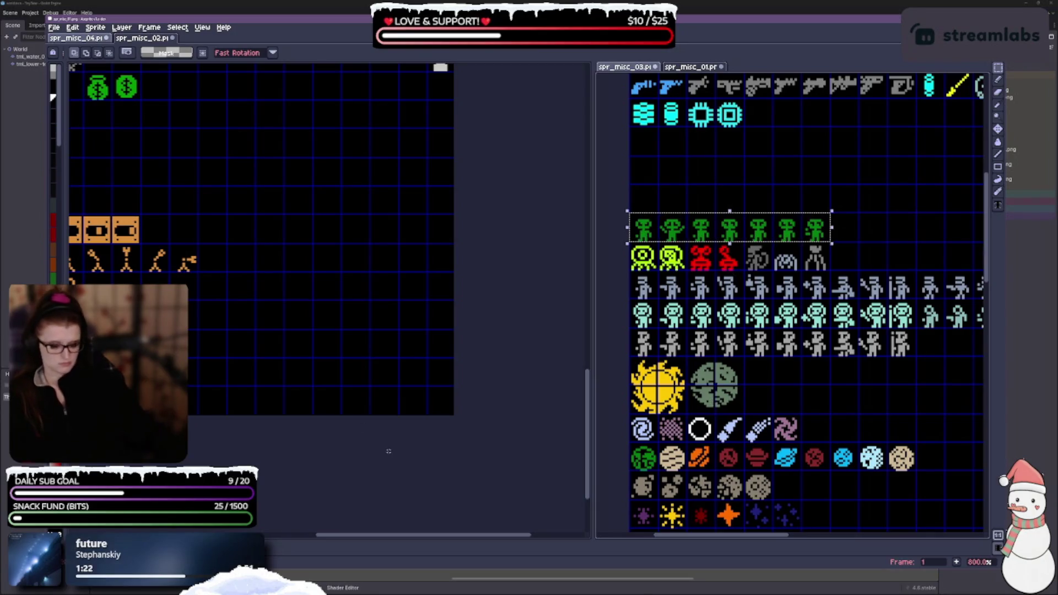
scroll(351, 296, down, 1)
scroll(366, 331, up, 1)
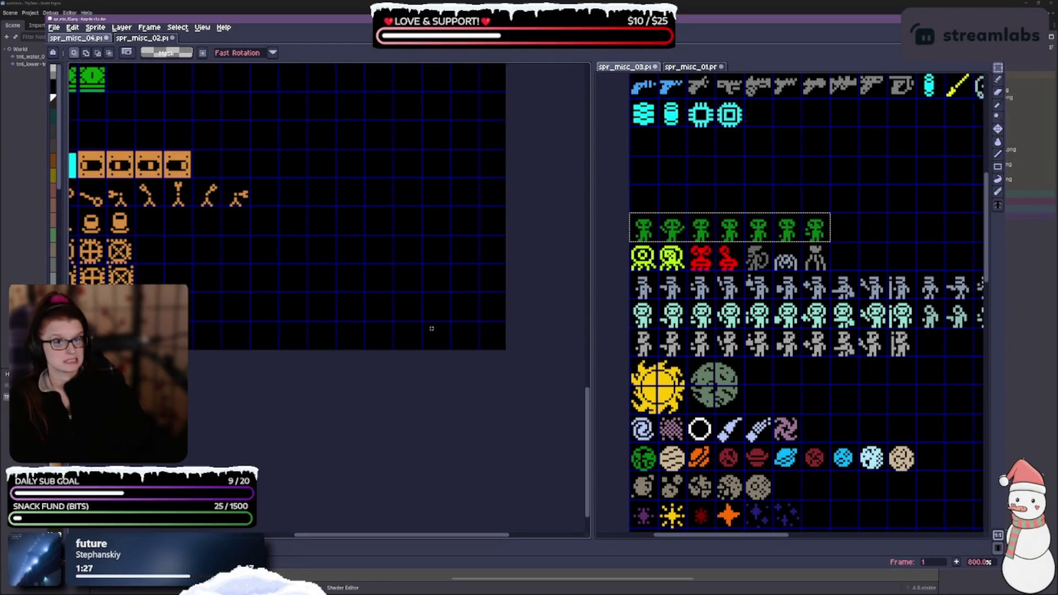
key(ctrl+v)
drag(415, 306, 483, 339)
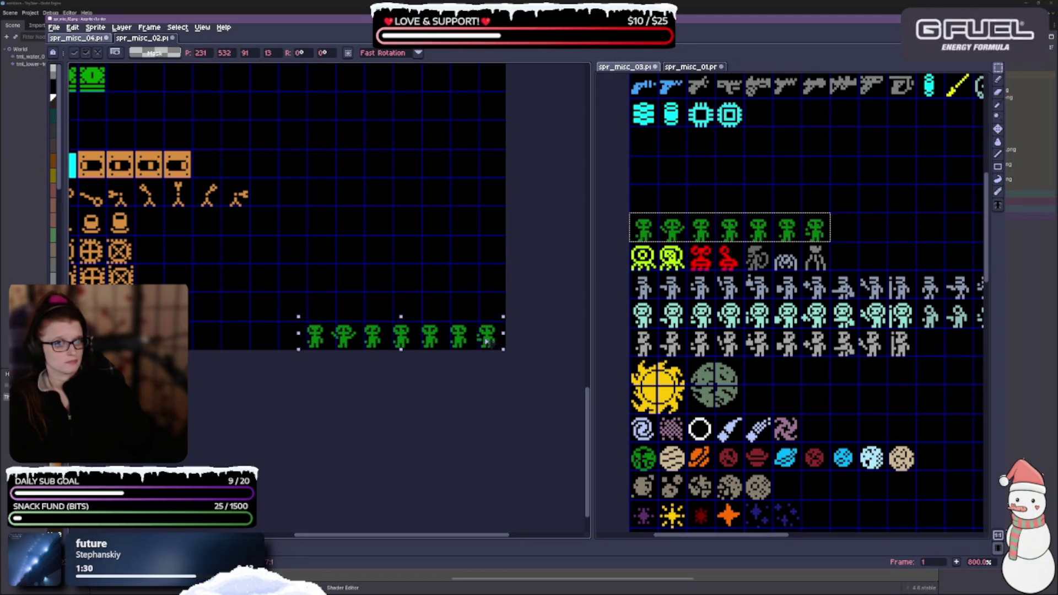
scroll(482, 336, up, 2)
scroll(482, 333, up, 1)
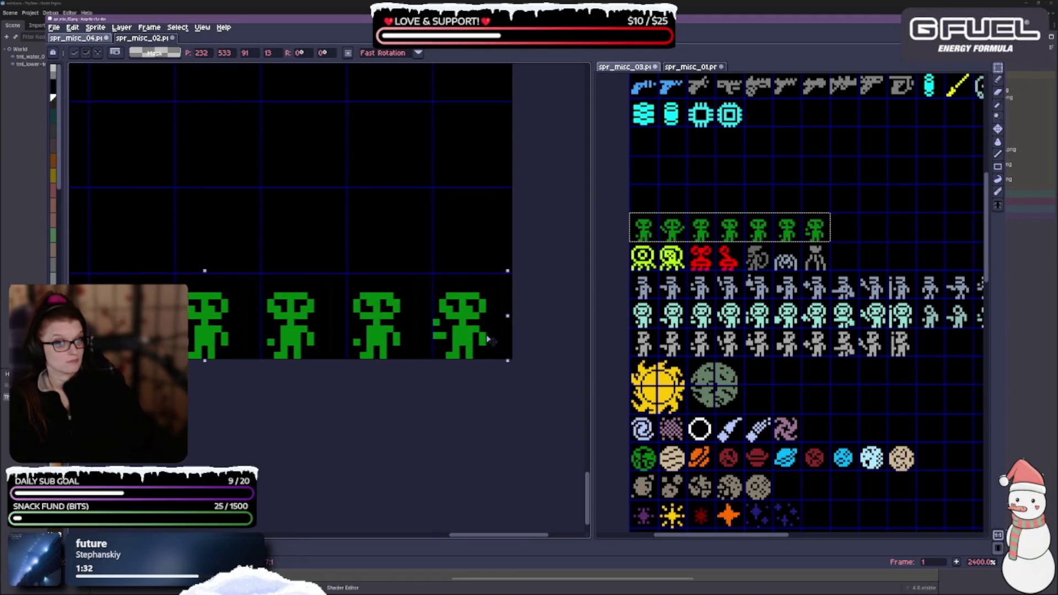
scroll(417, 409, down, 3)
scroll(390, 378, up, 2)
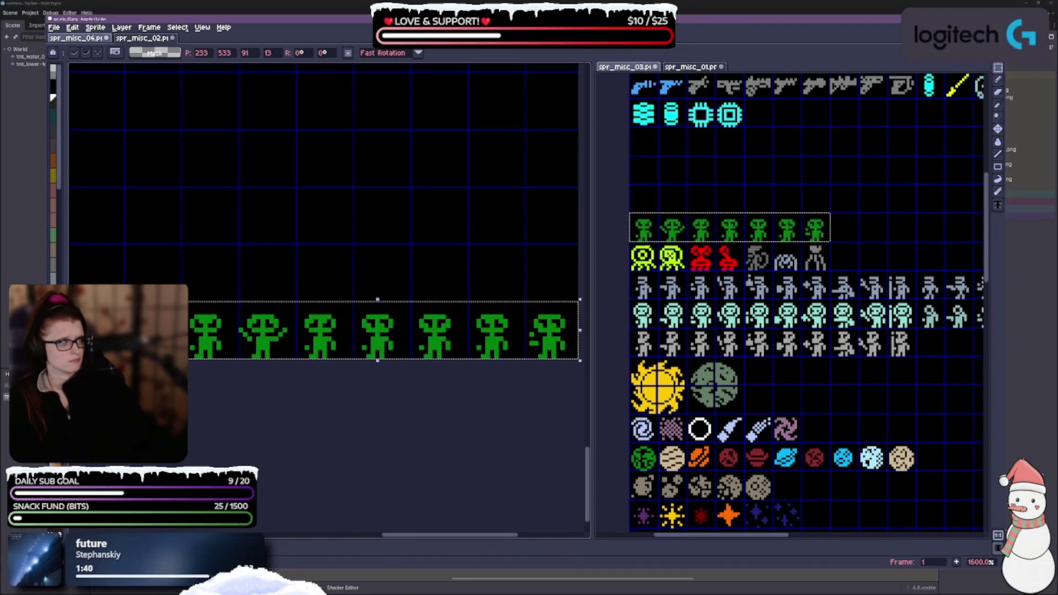
scroll(703, 262, up, 1)
scroll(595, 232, down, 1)
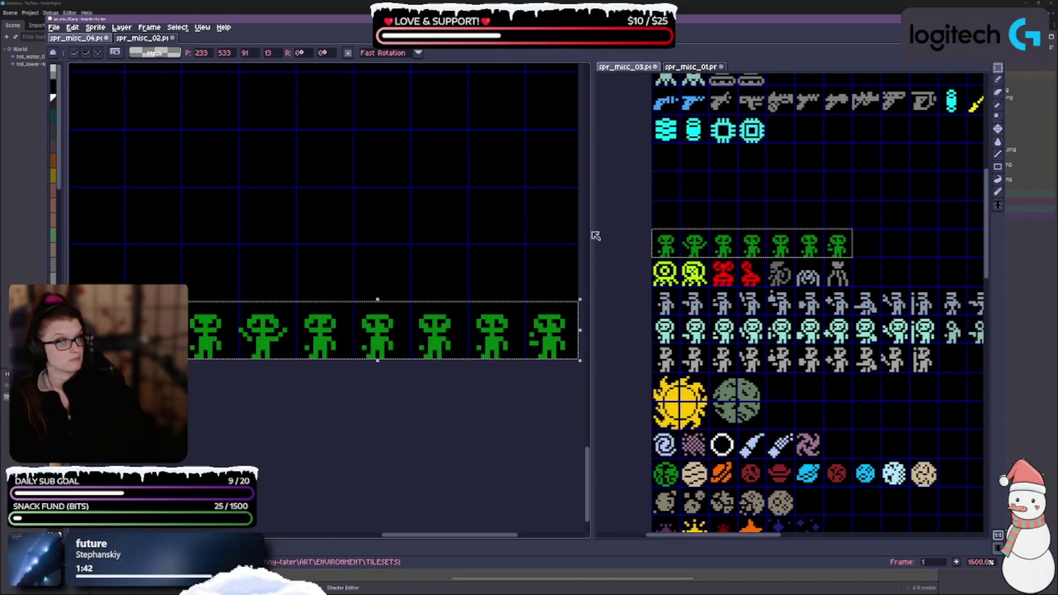
Widen the source sheet pane and pan spr_misc_01 to bring the figure rows into view
drag(593, 231, 382, 232)
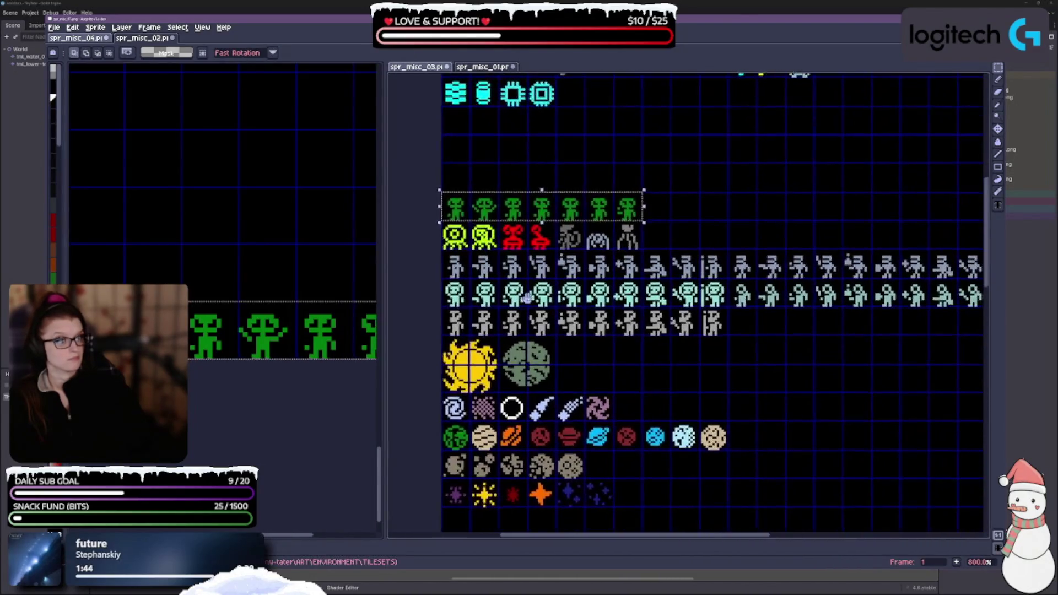
scroll(511, 297, down, 1)
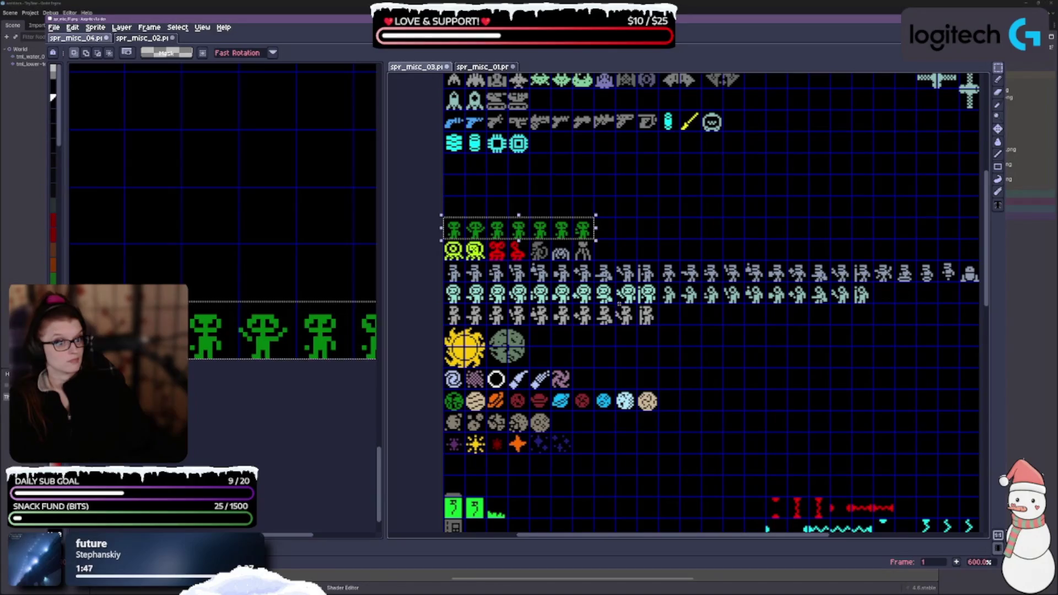
drag(792, 317, 669, 330)
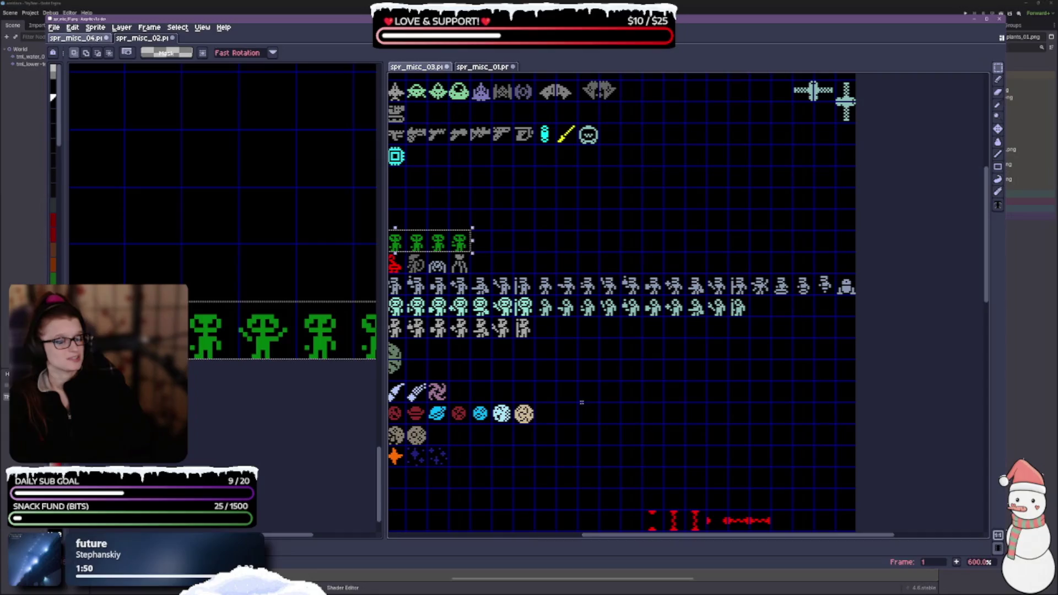
scroll(573, 379, up, 1)
drag(543, 389, 766, 354)
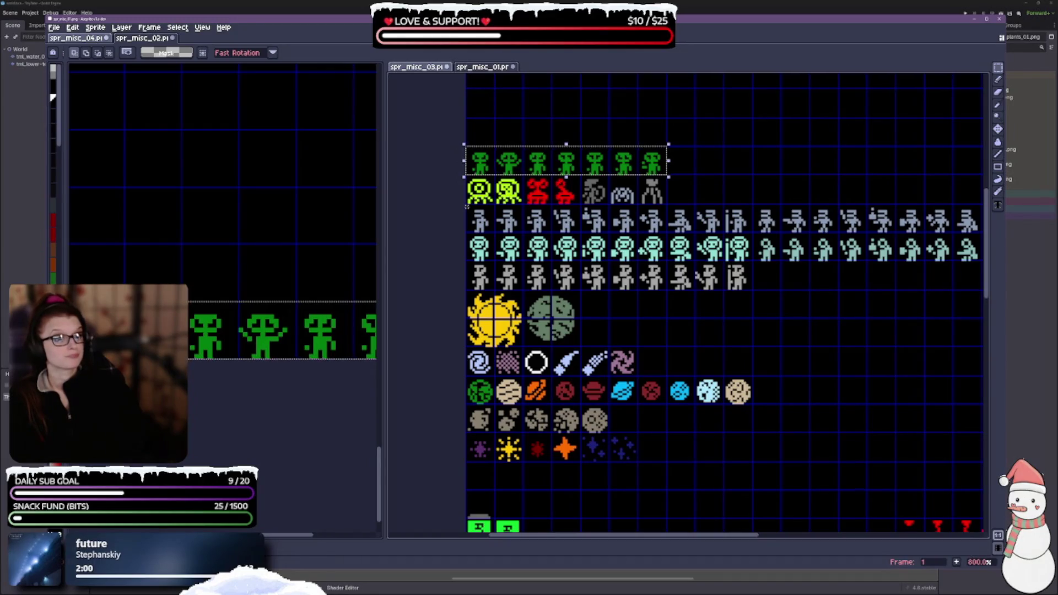
scroll(467, 207, up, 1)
Marquee-select just the top row of grey astronaut figures on spr_misc_01
drag(467, 206, 881, 333)
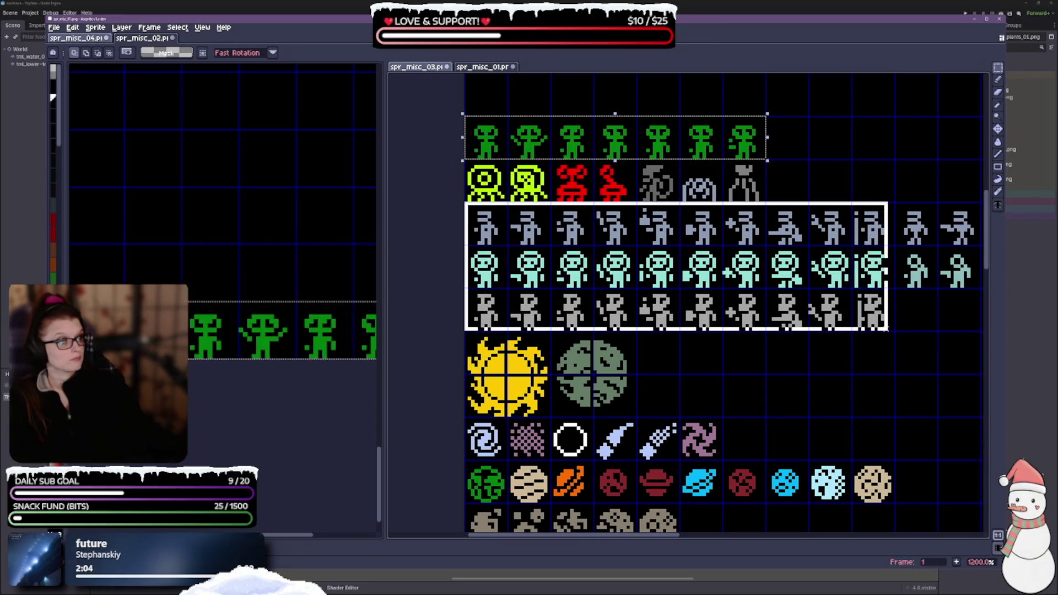
mouse_move(881, 333)
mouse_down()
mouse_move(982, 248)
mouse_move(856, 240)
mouse_up()
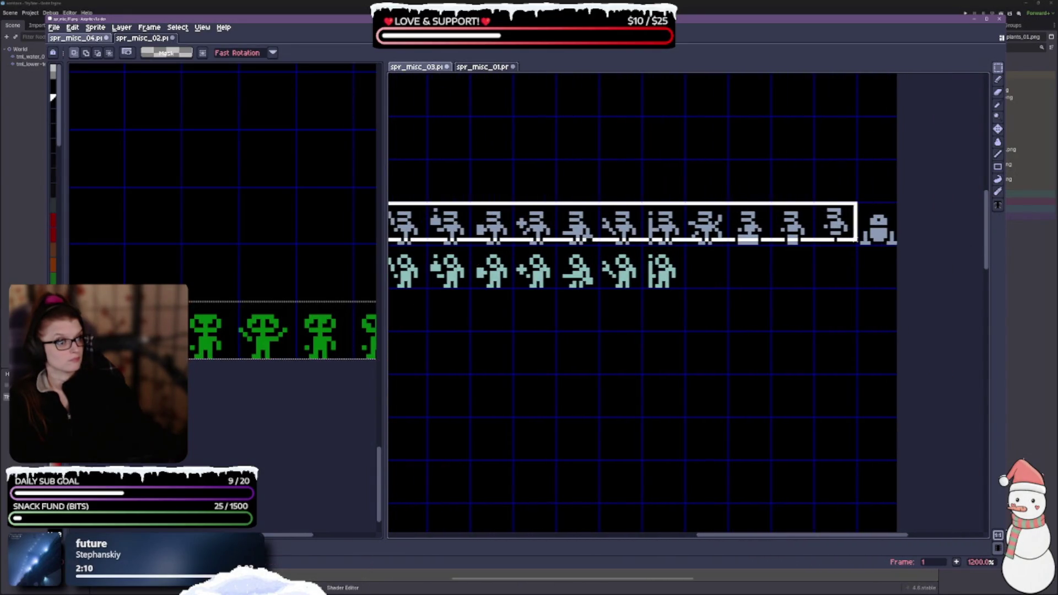
drag(857, 240, 858, 246)
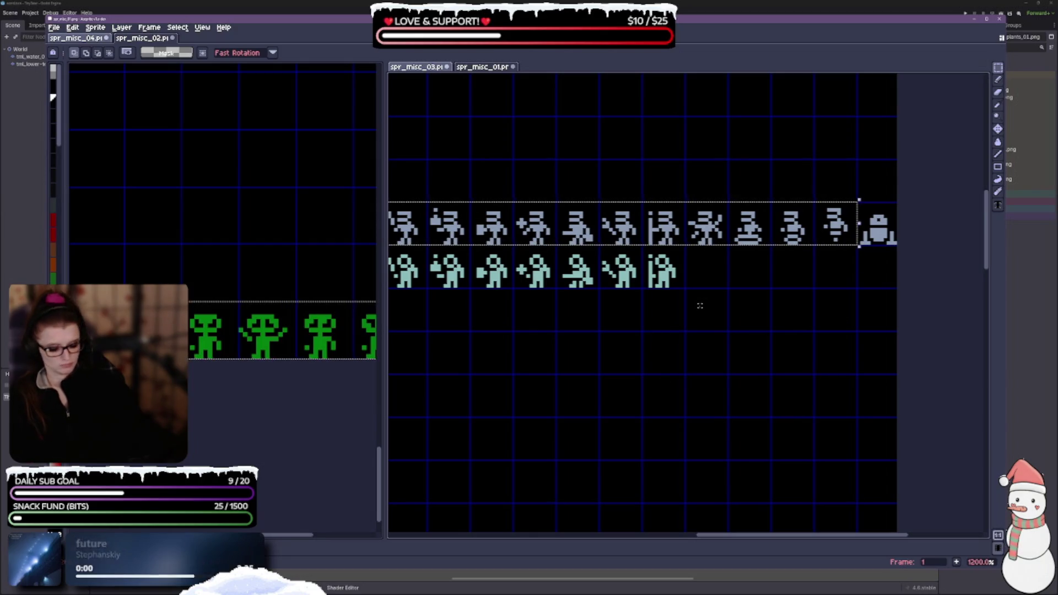
scroll(796, 224, down, 5)
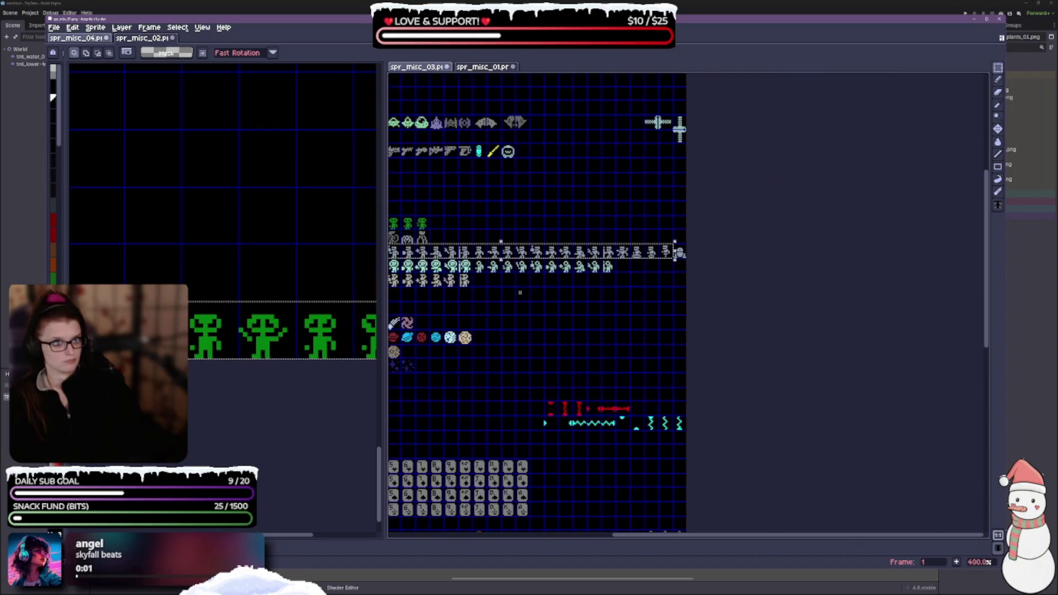
scroll(245, 251, down, 1)
scroll(215, 240, down, 1)
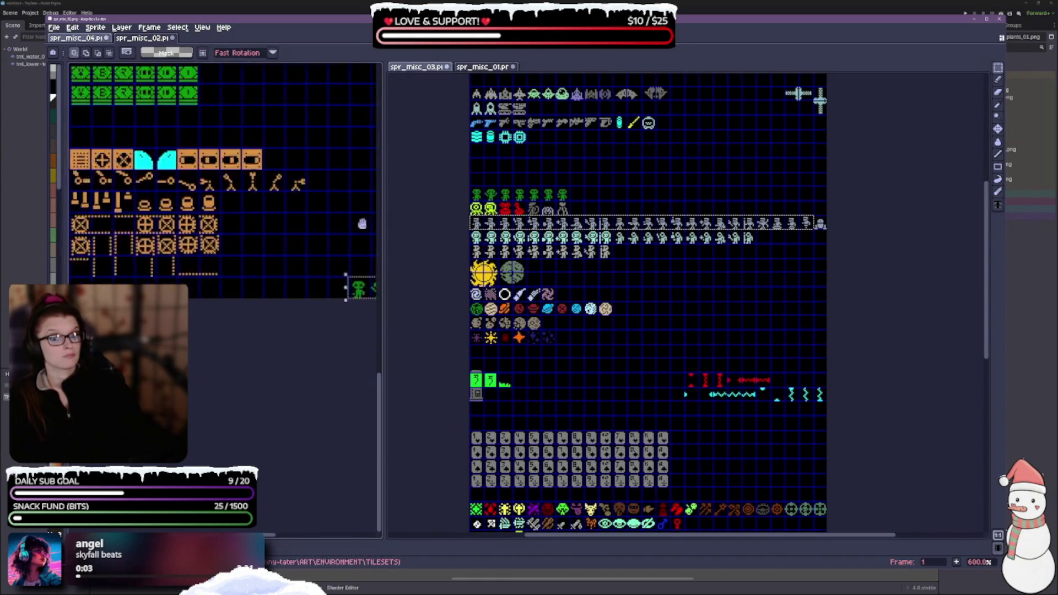
scroll(191, 239, down, 2)
scroll(176, 236, down, 1)
Paste the grey figure row into spr_misc_04 and move it up under the green rows
drag(177, 235, 194, 226)
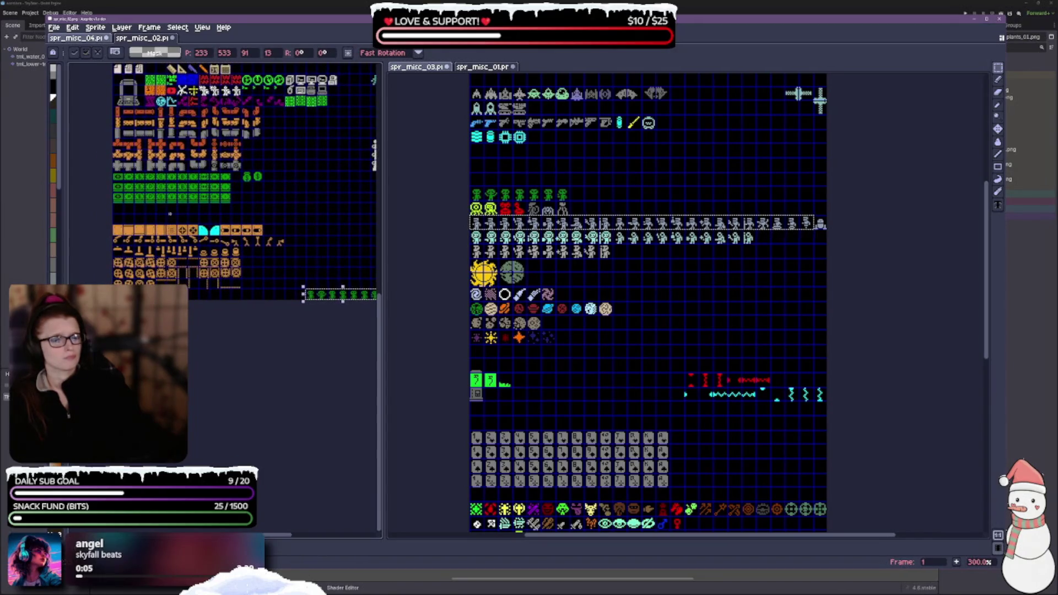
scroll(218, 248, up, 2)
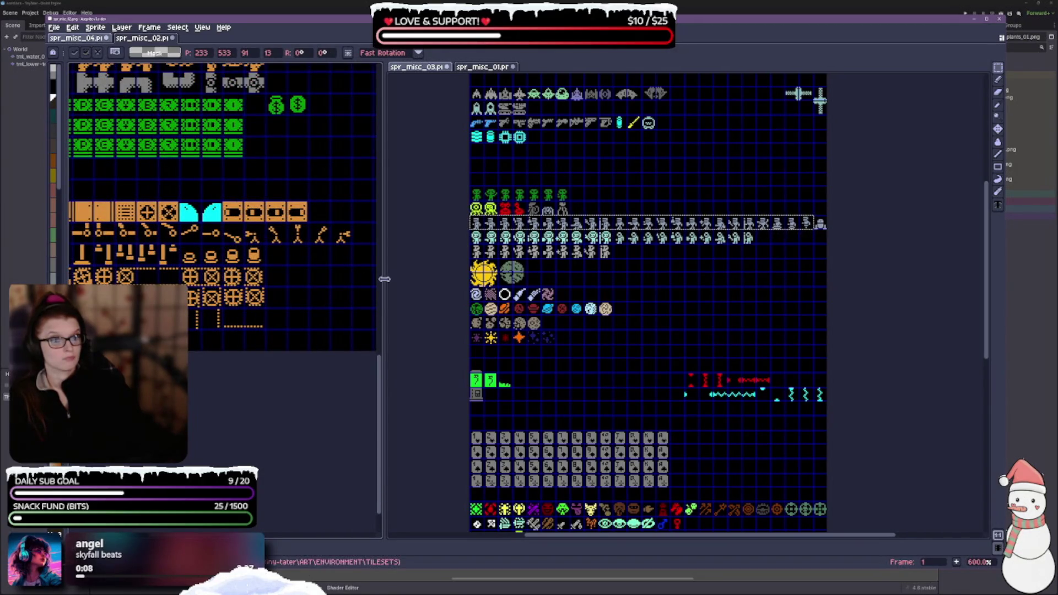
drag(380, 277, 696, 281)
scroll(472, 366, up, 1)
drag(471, 366, 482, 342)
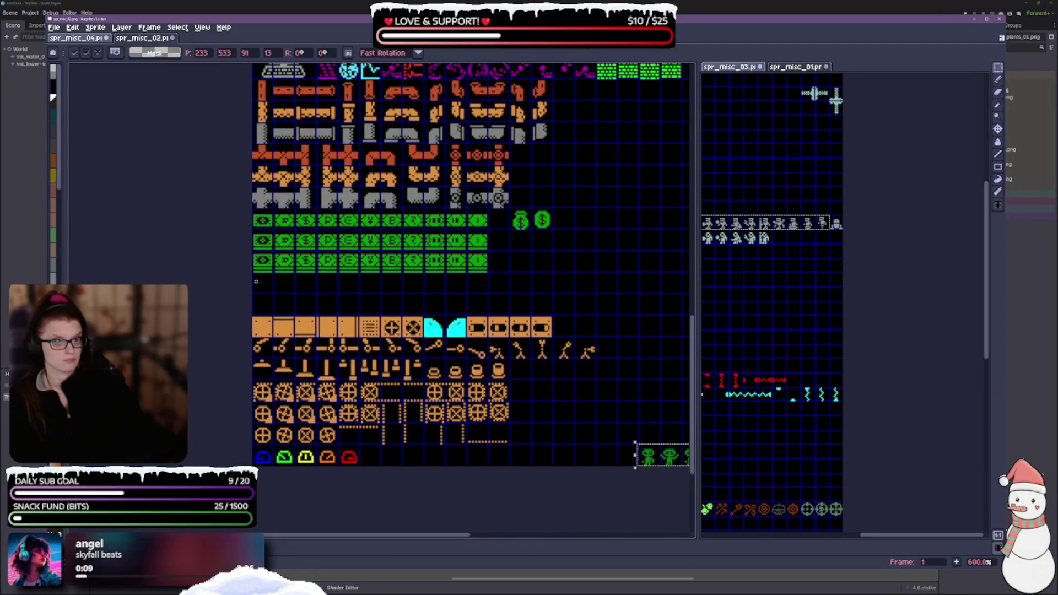
key(ctrl+v)
scroll(256, 282, up, 2)
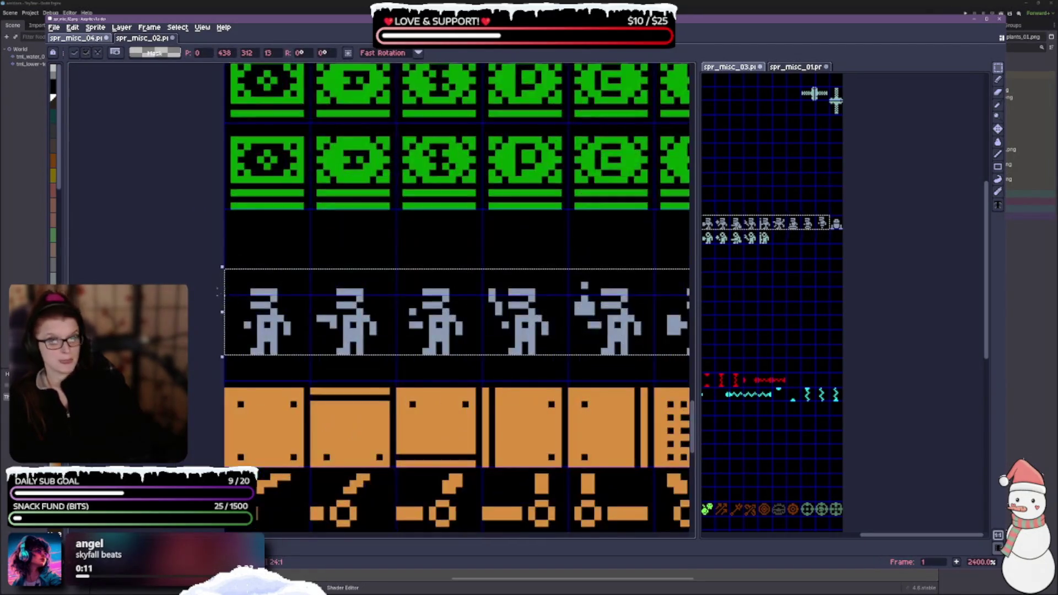
drag(263, 325, 269, 266)
scroll(537, 304, down, 3)
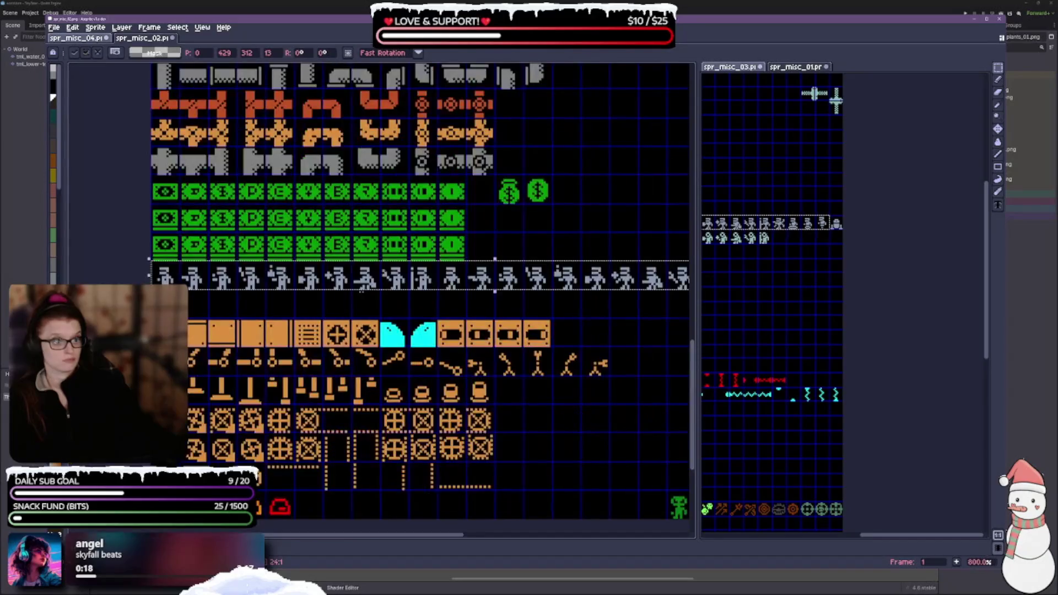
scroll(467, 304, down, 1)
Widen the source sheet again and marquee-select the row of pale cyan figures
drag(654, 323, 559, 309)
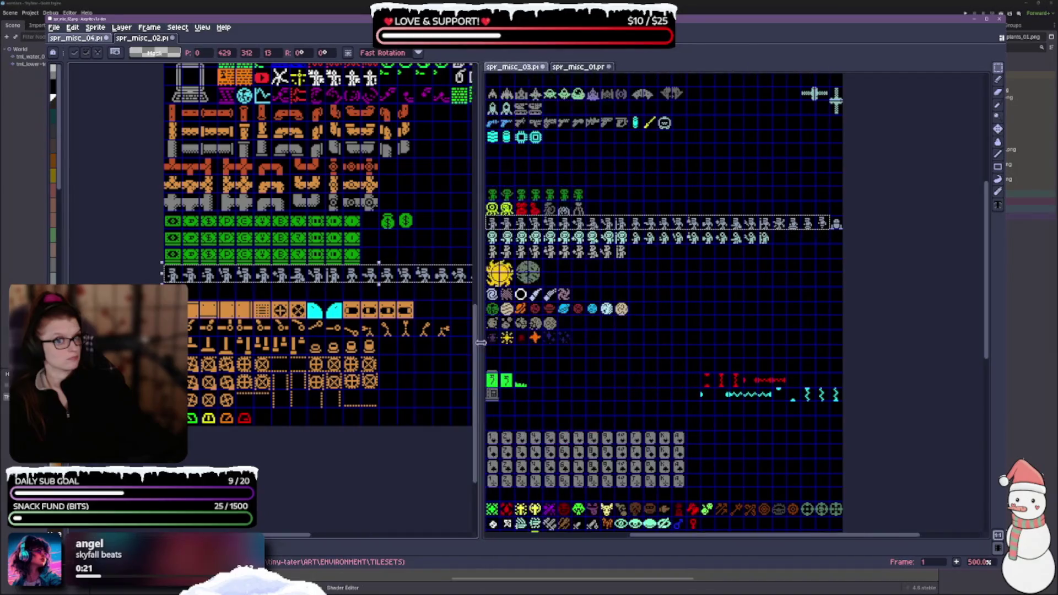
drag(698, 335, 429, 331)
scroll(727, 306, up, 2)
scroll(481, 218, up, 1)
scroll(480, 218, up, 1)
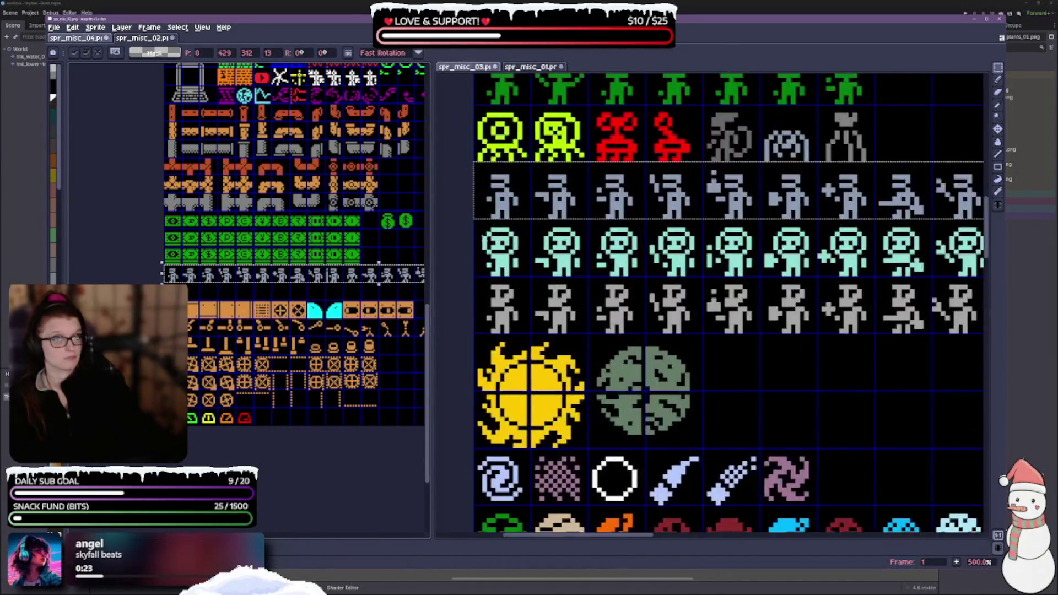
mouse_move(475, 222)
mouse_down()
mouse_move(982, 269)
mouse_move(982, 247)
mouse_move(949, 277)
mouse_up()
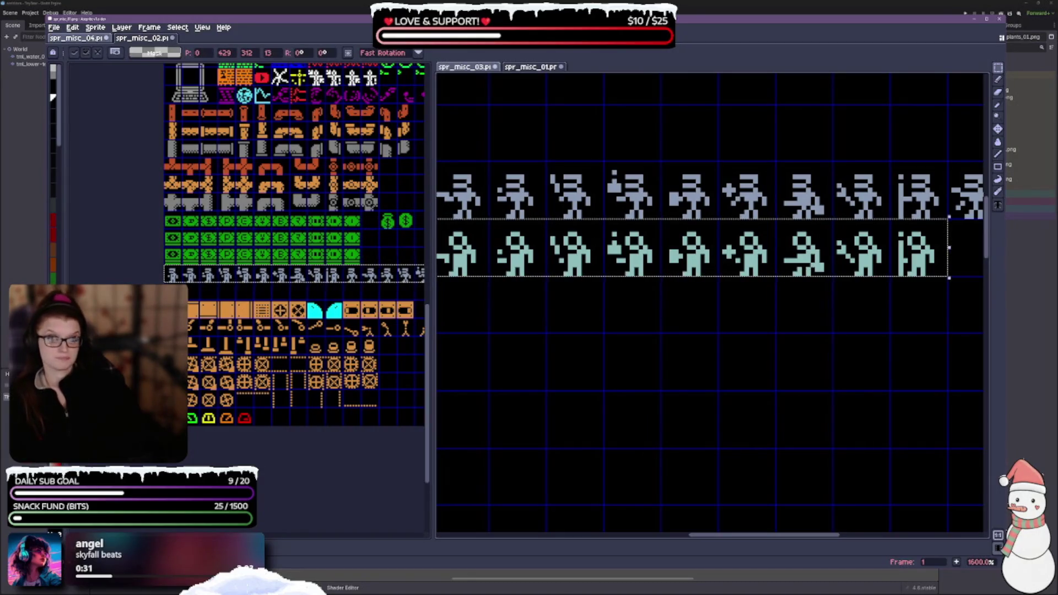
scroll(221, 254, up, 2)
scroll(222, 255, up, 2)
scroll(222, 255, up, 1)
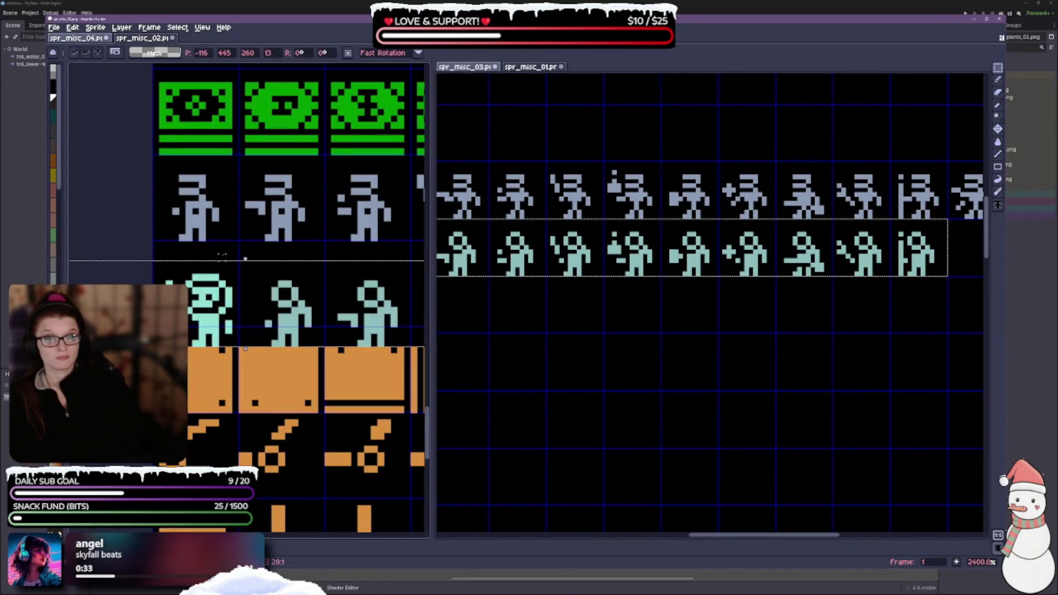
Place the cyan figures below the grey row, then select the next grey figure row on the source
drag(245, 259, 256, 308)
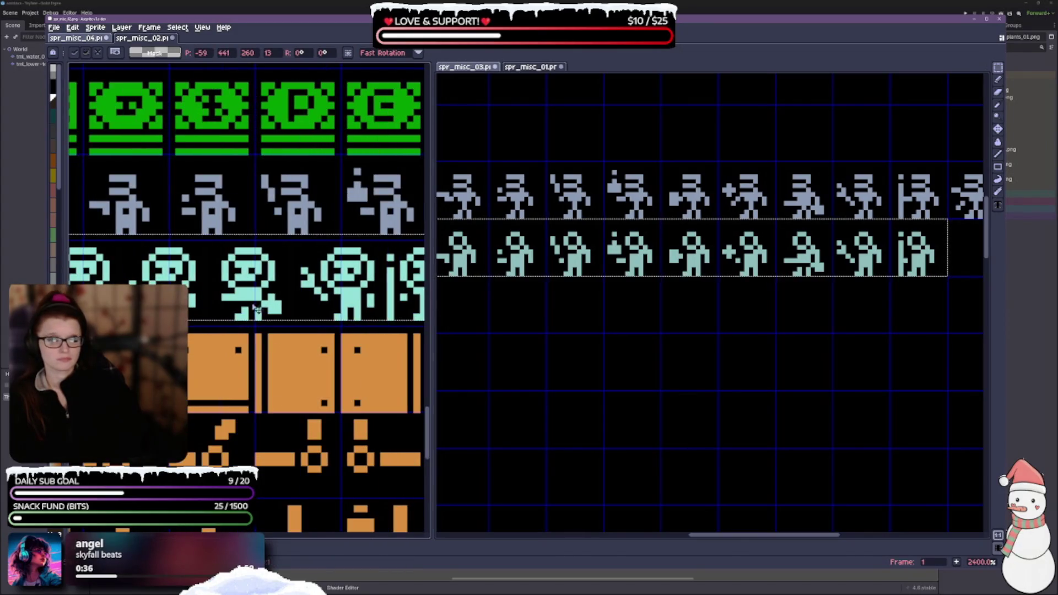
mouse_move(256, 307)
mouse_down()
mouse_move(344, 269)
mouse_move(319, 270)
mouse_up()
scroll(304, 304, down, 2)
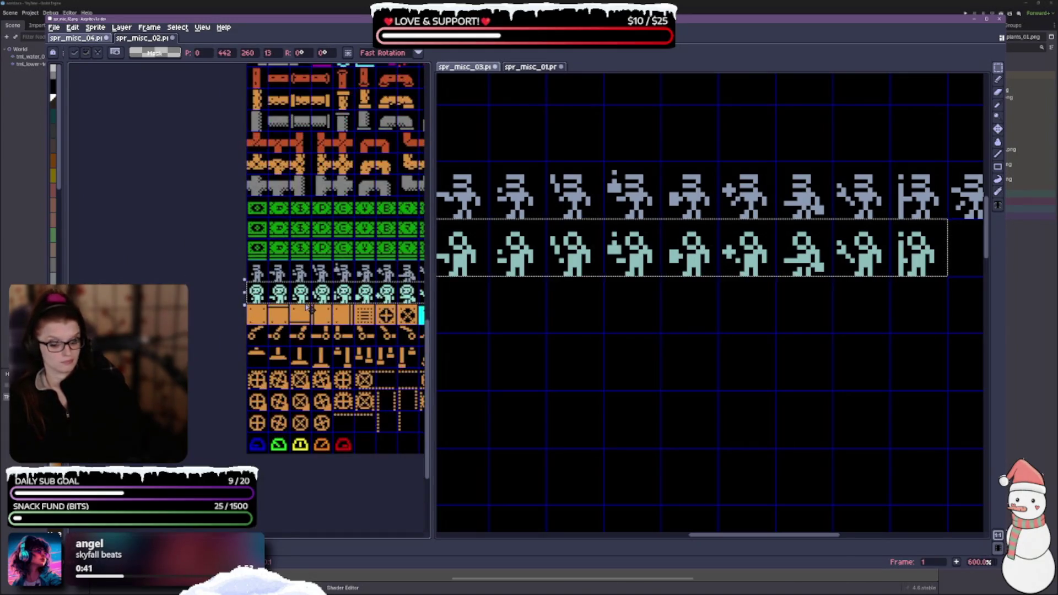
scroll(677, 270, down, 2)
scroll(678, 270, up, 1)
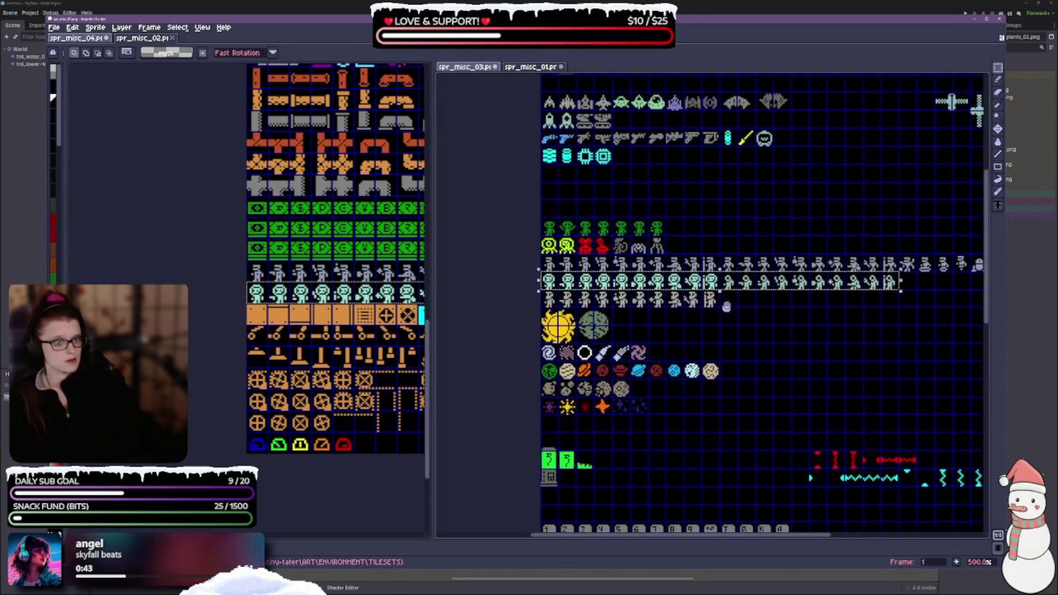
scroll(678, 269, up, 1)
scroll(516, 291, up, 1)
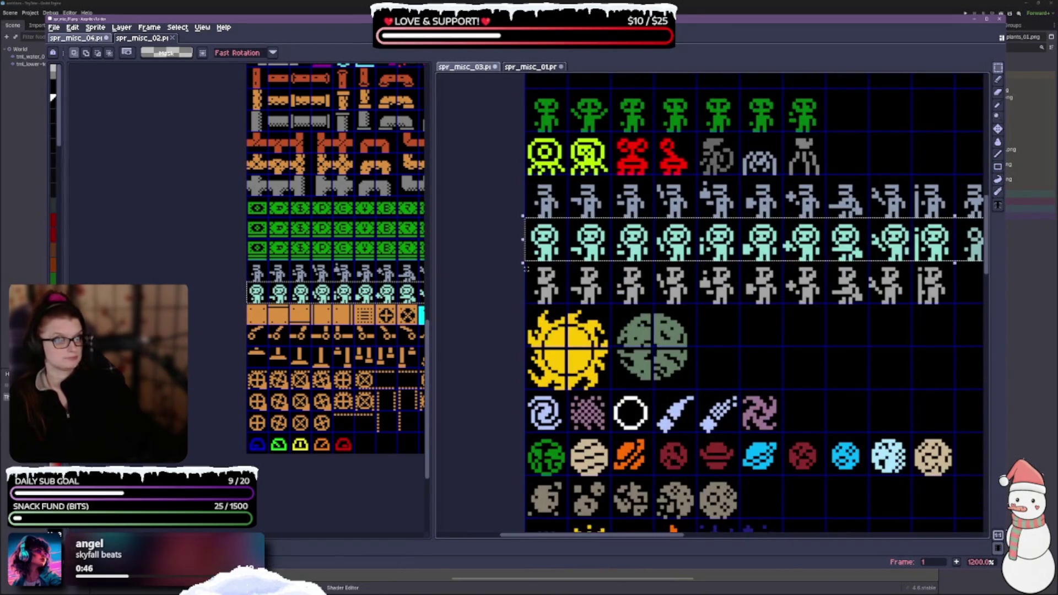
click(527, 275)
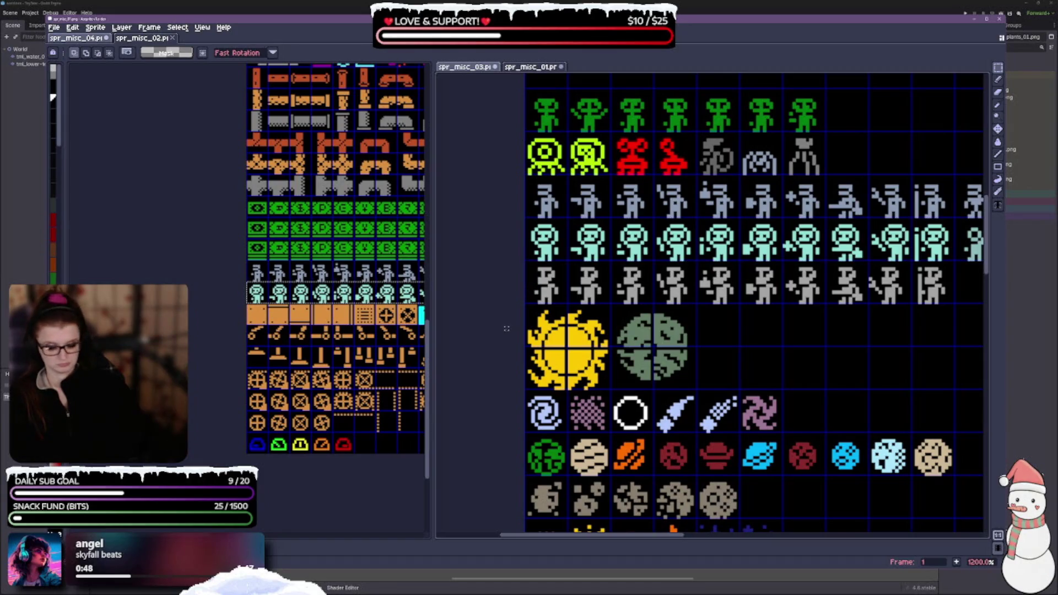
drag(526, 263, 956, 304)
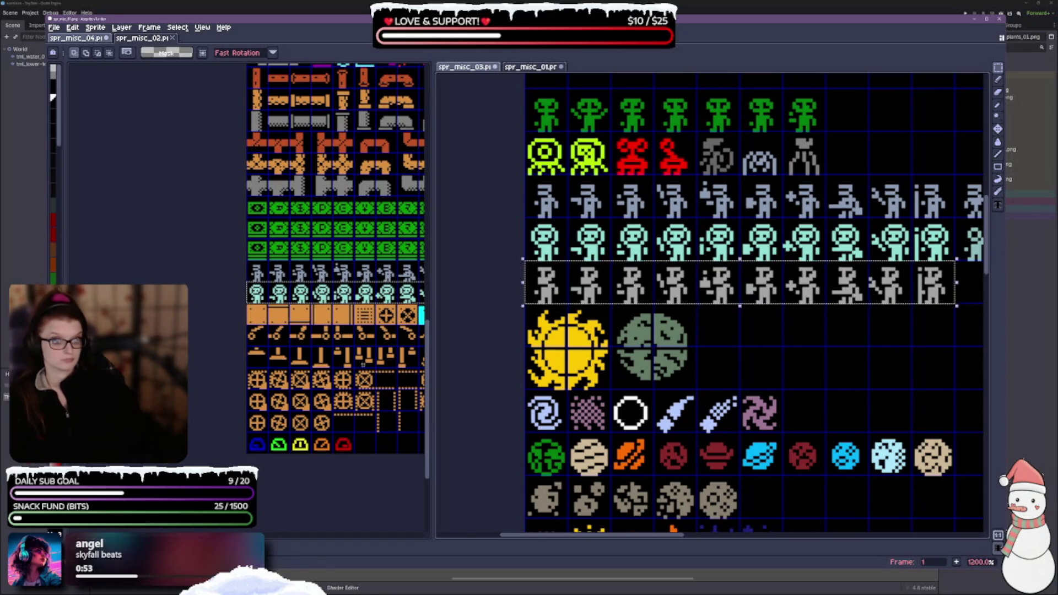
Widen the spr_misc_04 canvas area beside the spr_misc_03 source sheet
drag(424, 299, 650, 299)
mouse_move(531, 346)
mouse_down()
mouse_move(394, 347)
mouse_move(356, 327)
mouse_up()
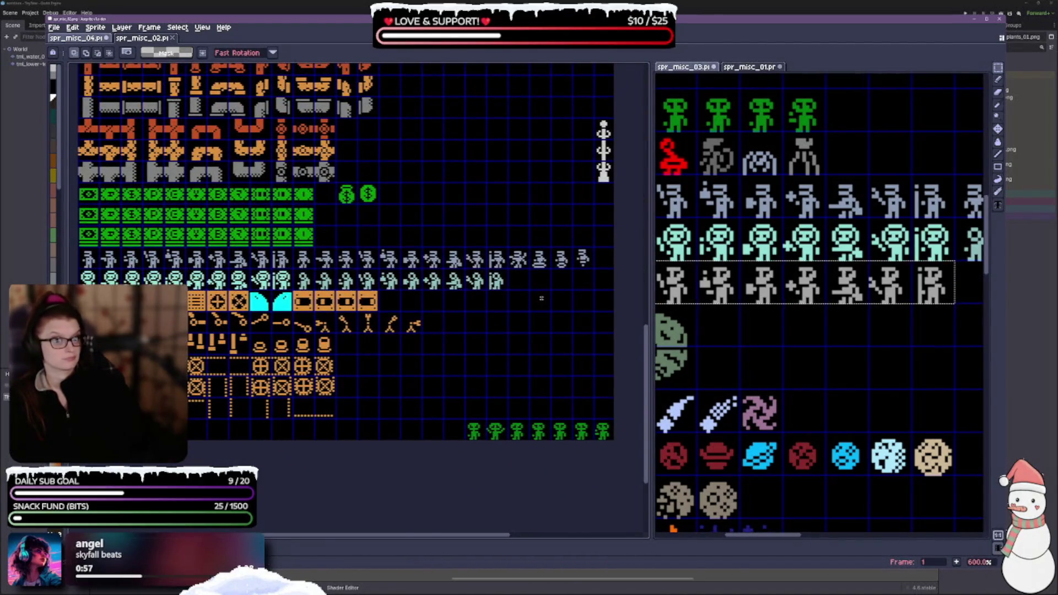
scroll(489, 342, up, 5)
Paste the grey astronaut row and drop it level with the orange blocks in the grid columns
key(ctrl+v)
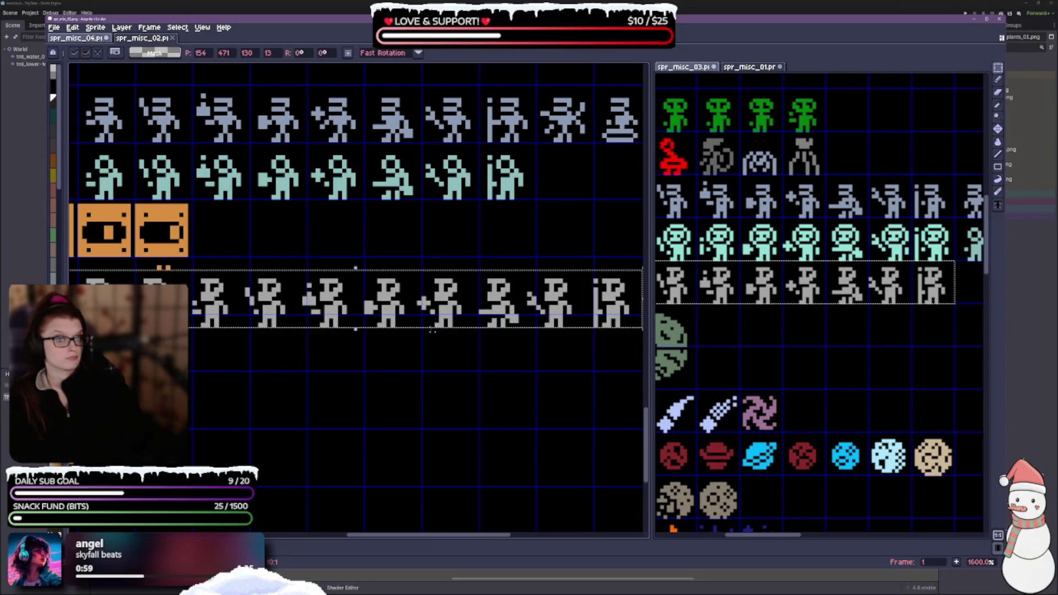
scroll(431, 329, down, 5)
drag(464, 321, 463, 300)
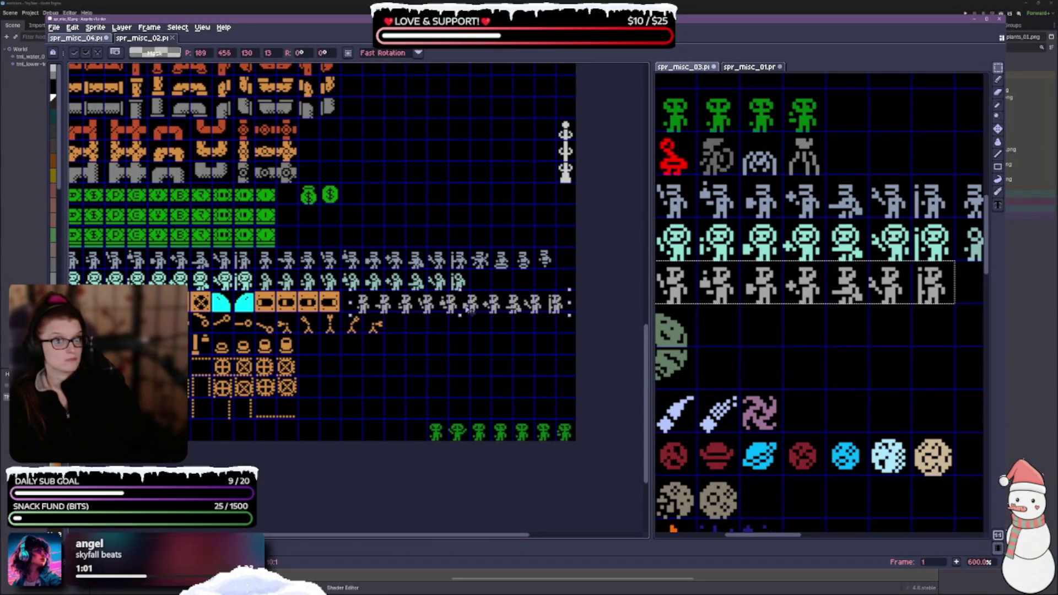
scroll(462, 300, up, 5)
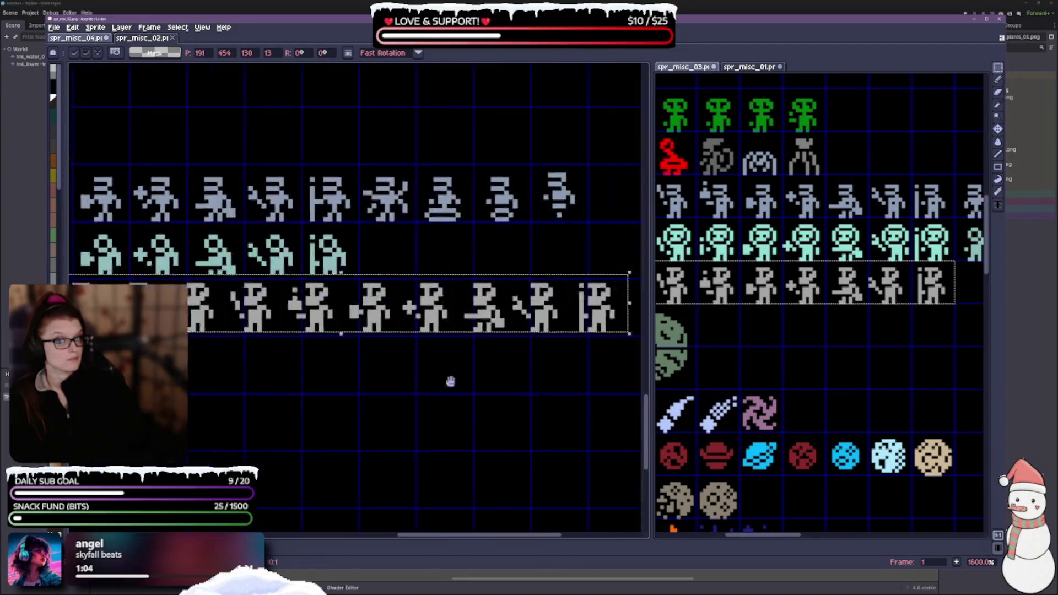
scroll(424, 316, right, 5)
drag(341, 341, 352, 342)
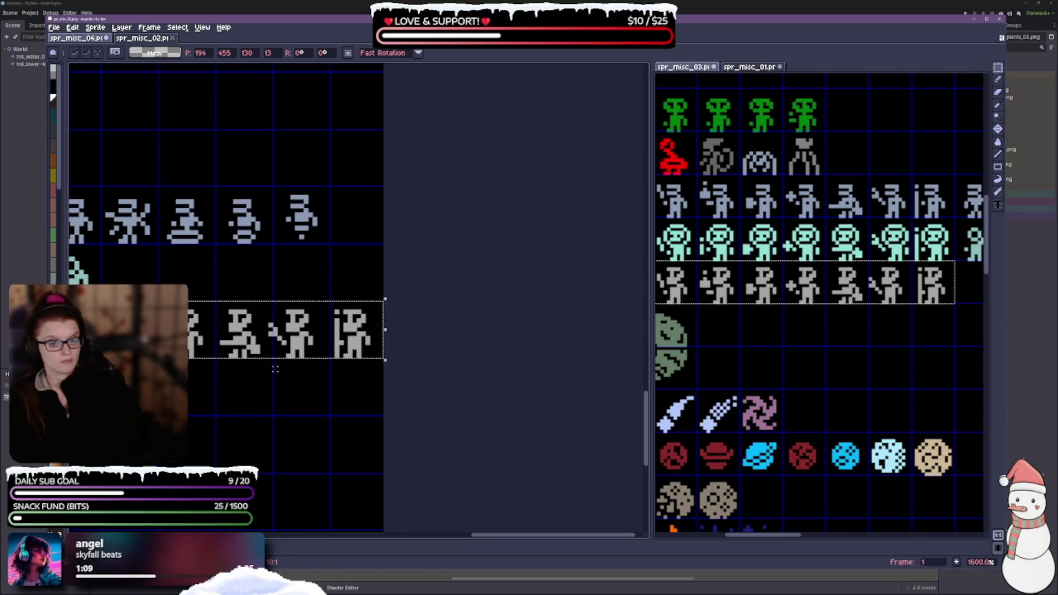
drag(272, 372, 567, 326)
drag(364, 378, 428, 377)
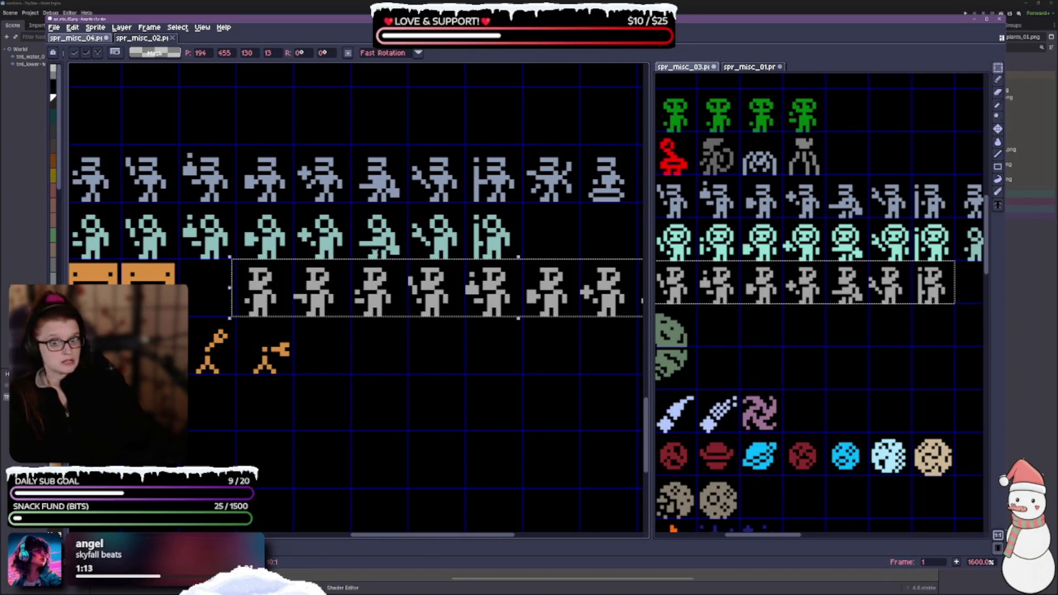
scroll(303, 290, right, 5)
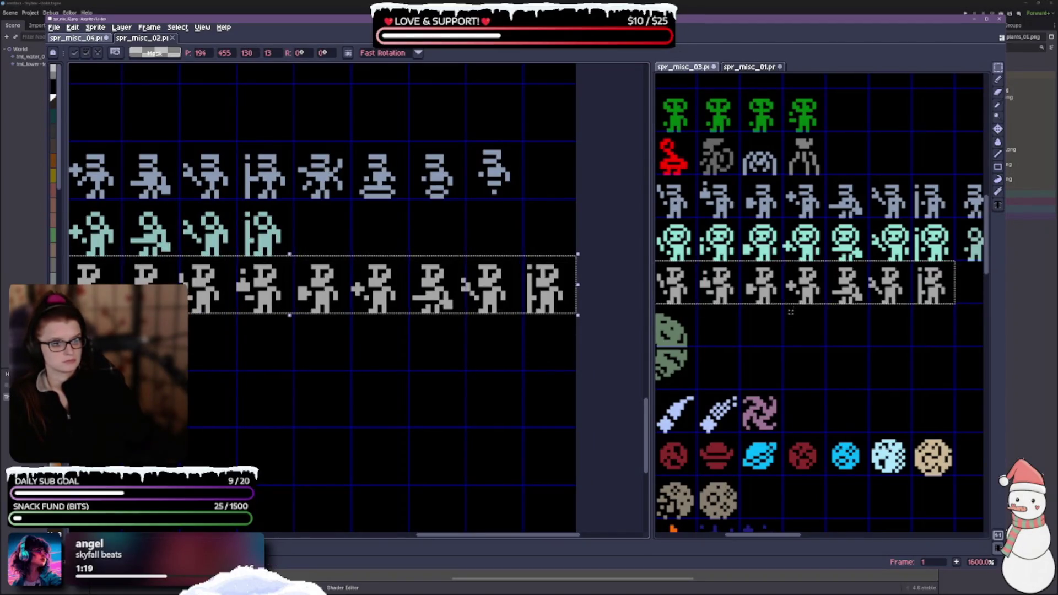
drag(791, 312, 839, 291)
drag(609, 329, 394, 325)
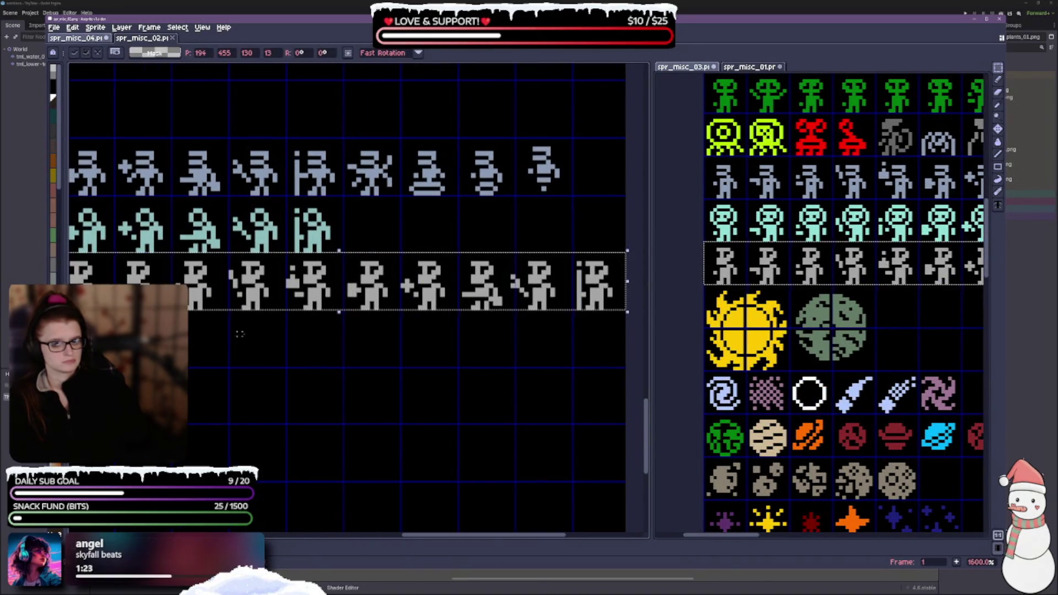
key(ctrl+d)
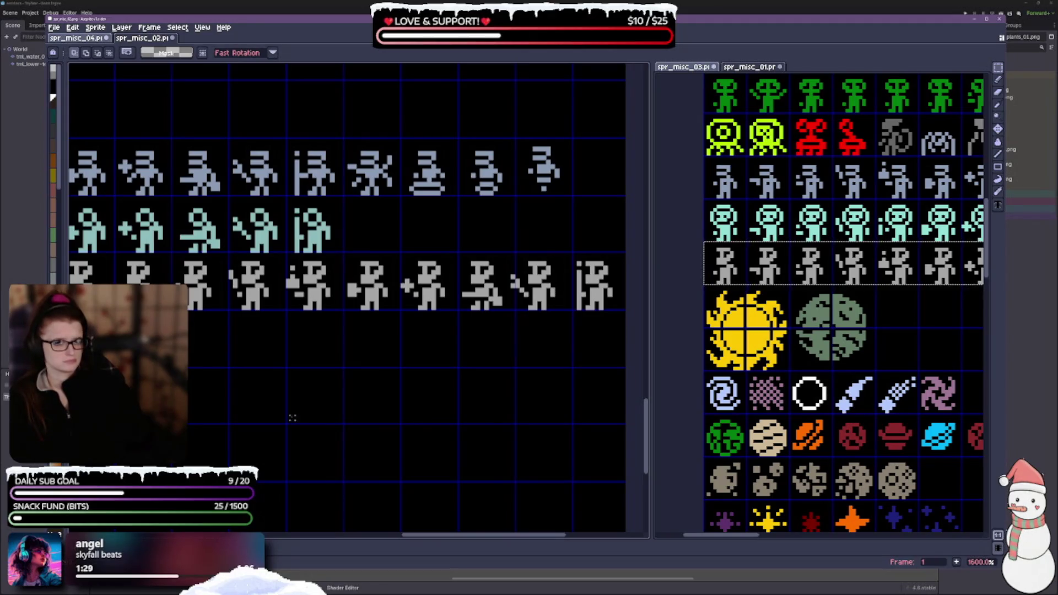
scroll(279, 350, down, 1)
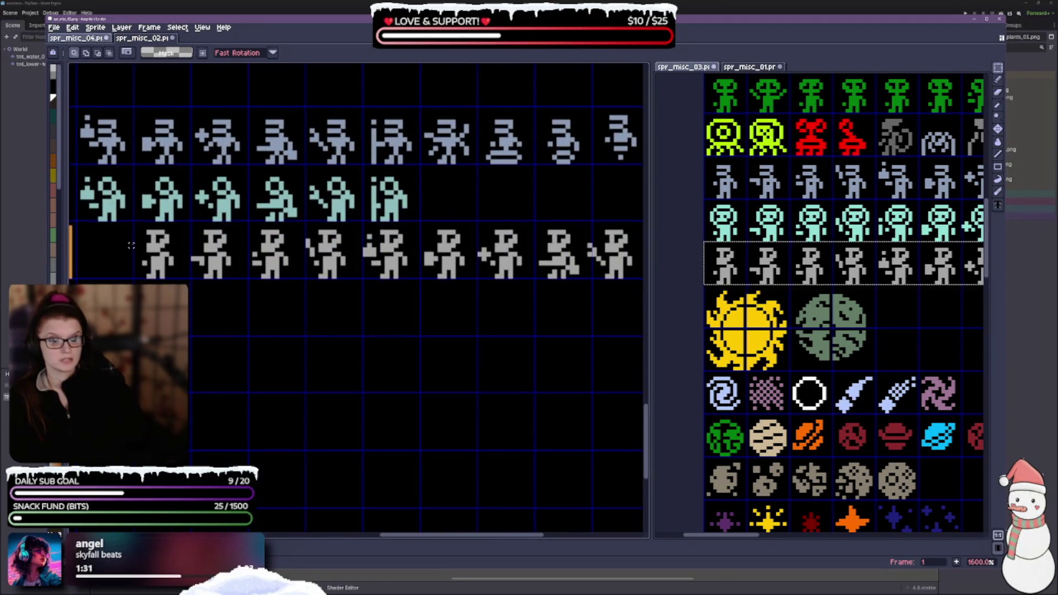
Reselect the pasted grey row, shift it slightly right and confirm its new position
drag(142, 232, 637, 279)
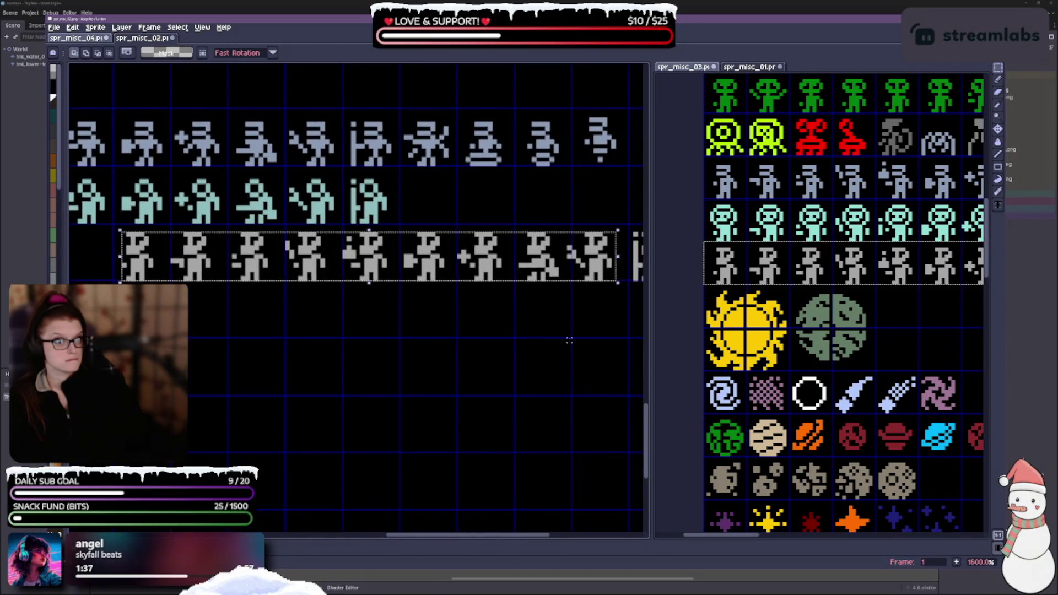
scroll(497, 347, right, 3)
click(85, 52)
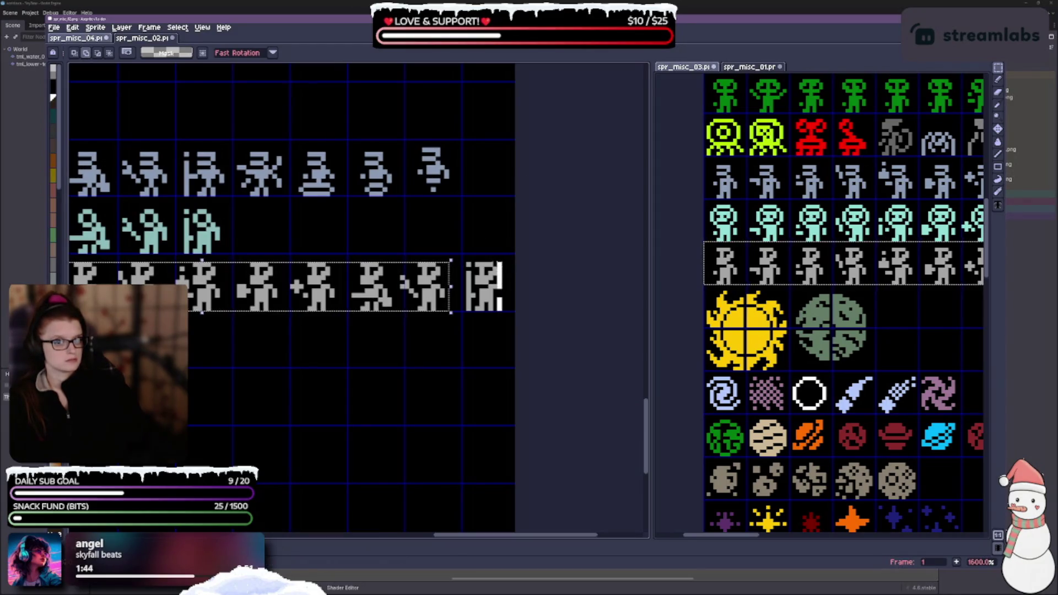
drag(500, 310, 448, 261)
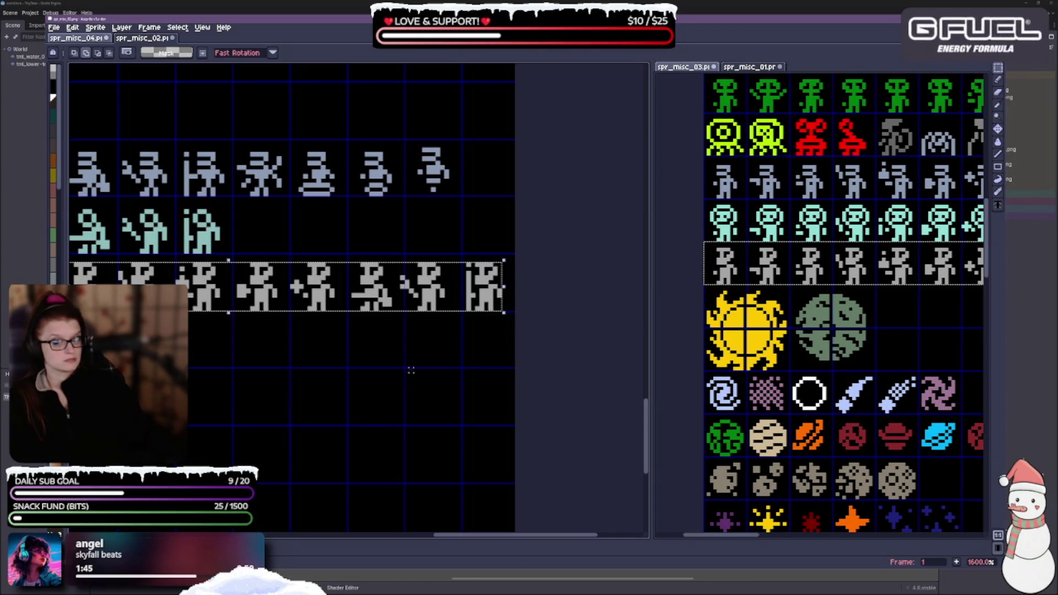
drag(489, 293, 497, 292)
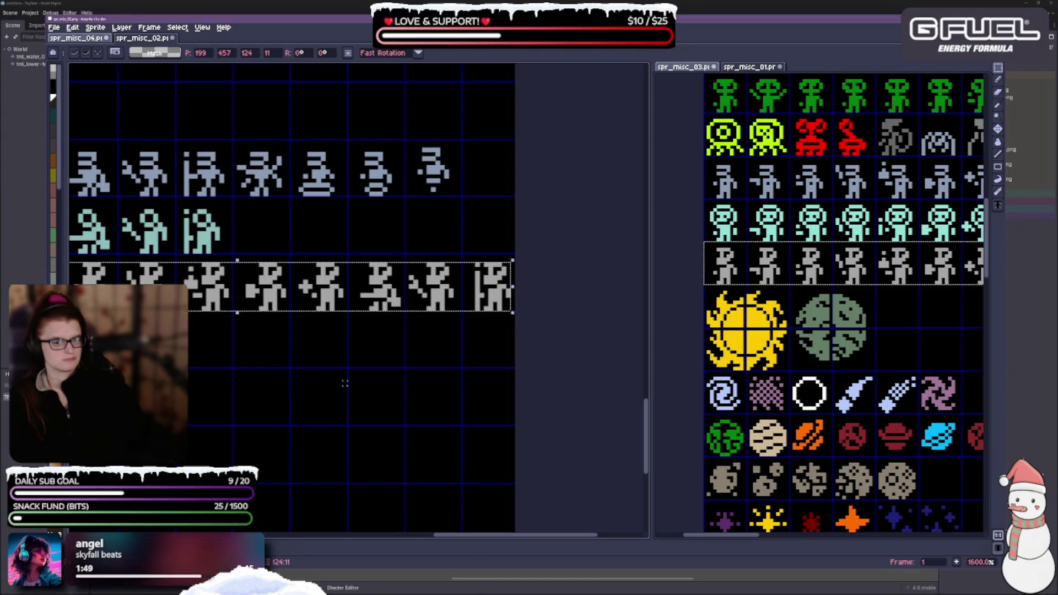
scroll(426, 343, left, 3)
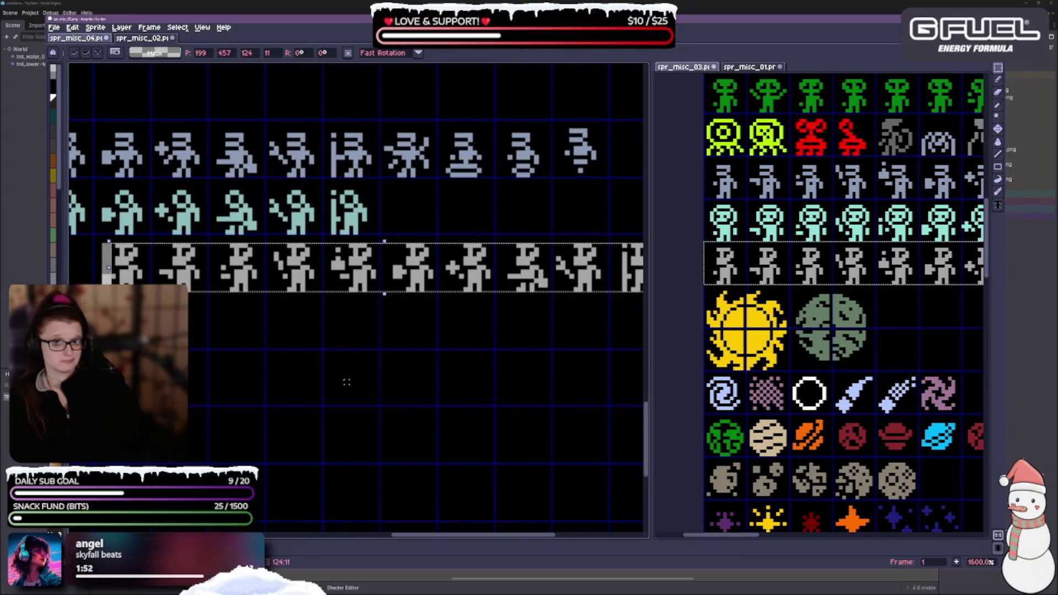
drag(237, 346, 359, 343)
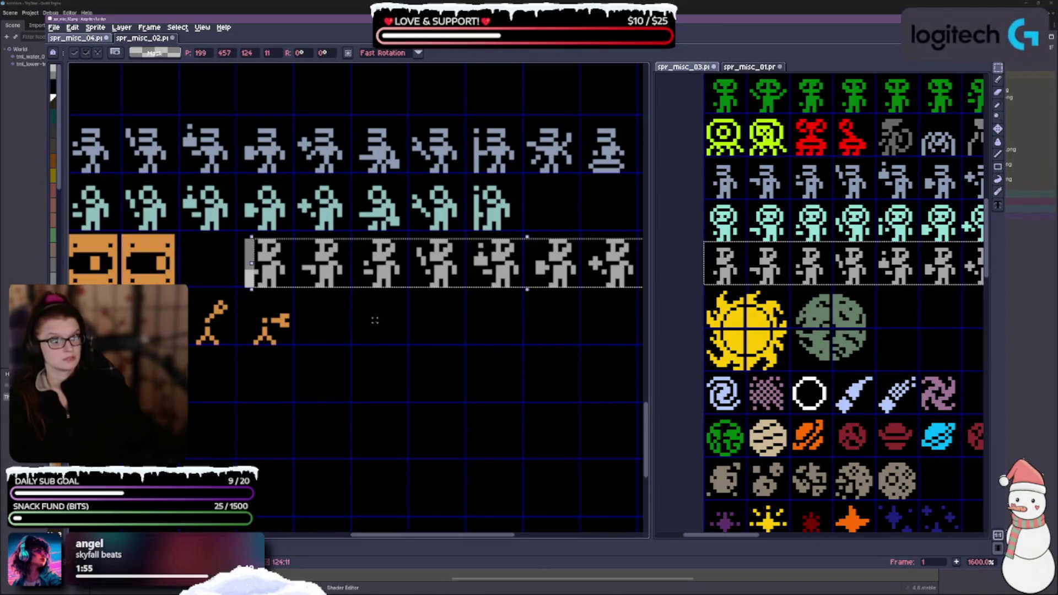
key(Return)
key(ctrl+d)
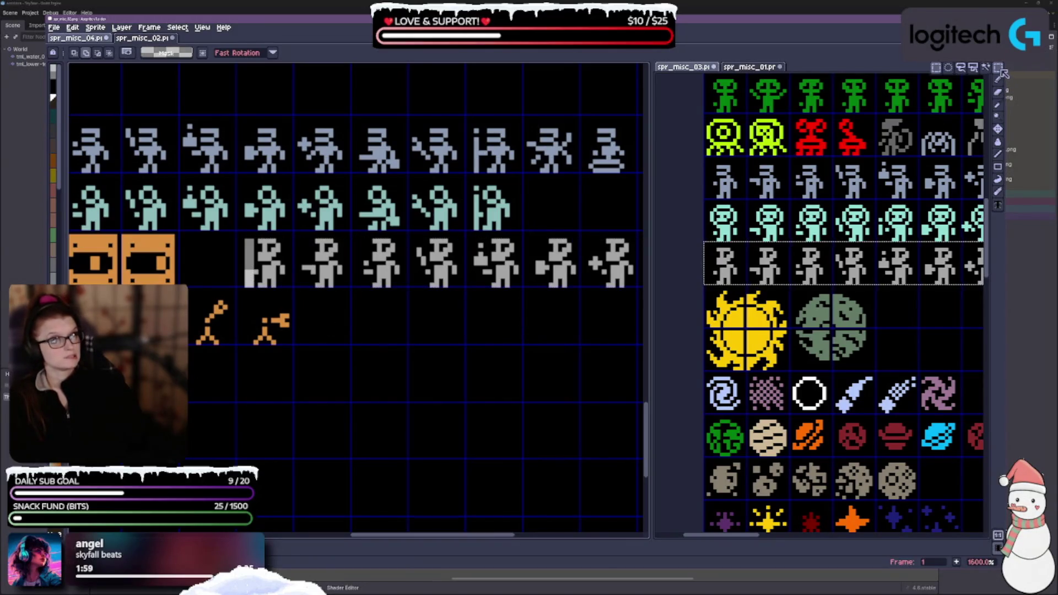
Briefly reveal the colour palette, return to rectangular selection and rebalance the two panes
click(999, 81)
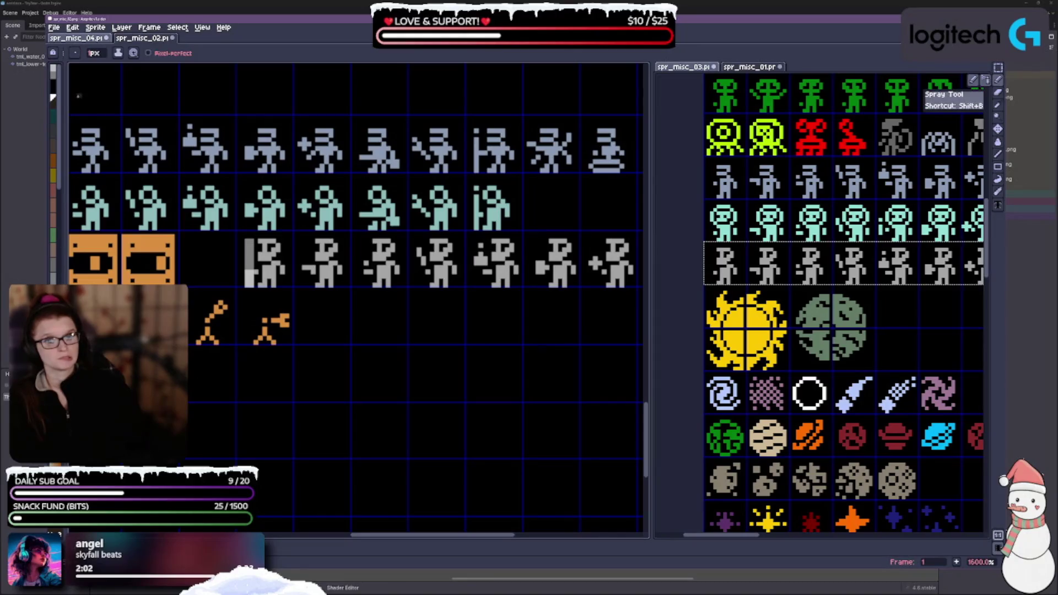
drag(65, 114, 120, 114)
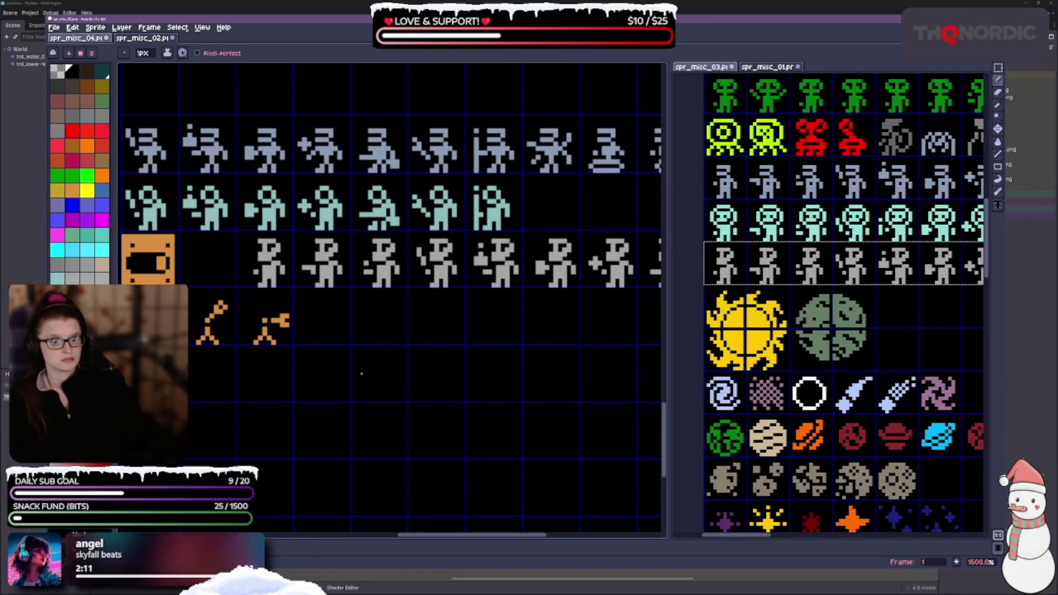
scroll(462, 368, down, 1)
scroll(463, 368, up, 1)
scroll(463, 368, down, 1)
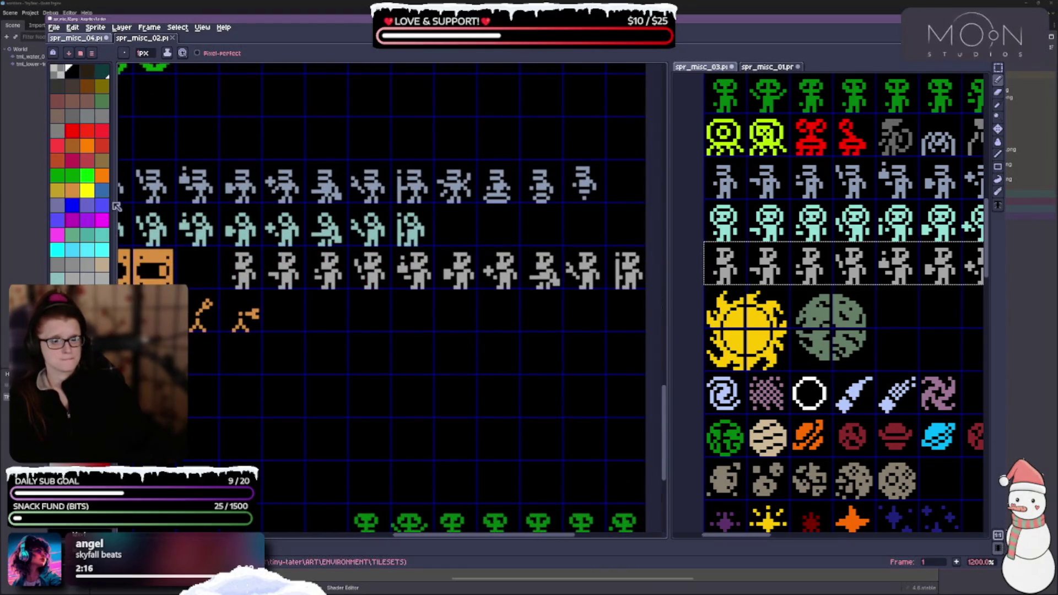
drag(116, 78, 50, 78)
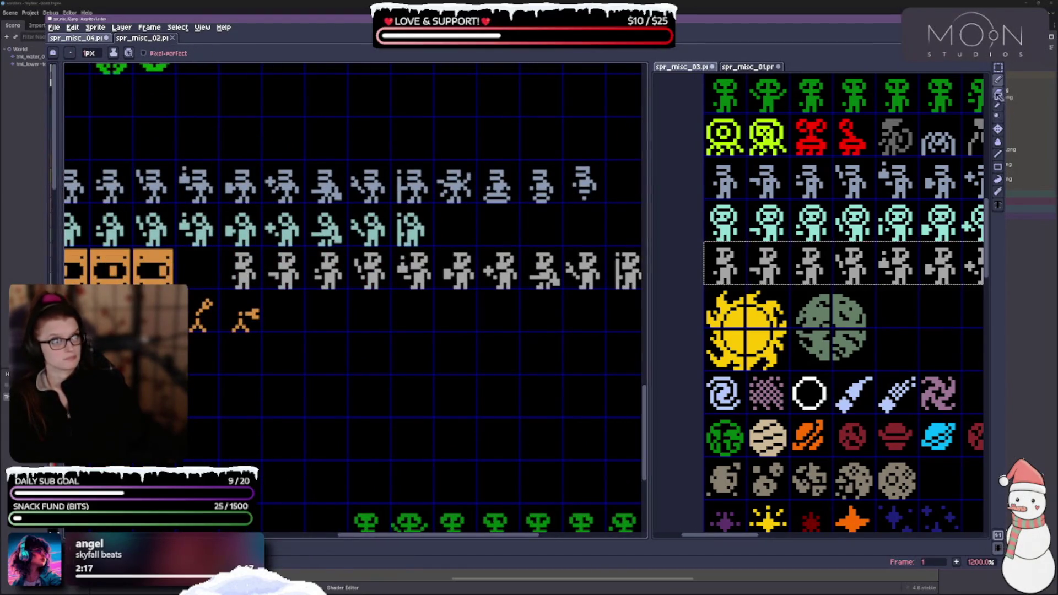
click(998, 71)
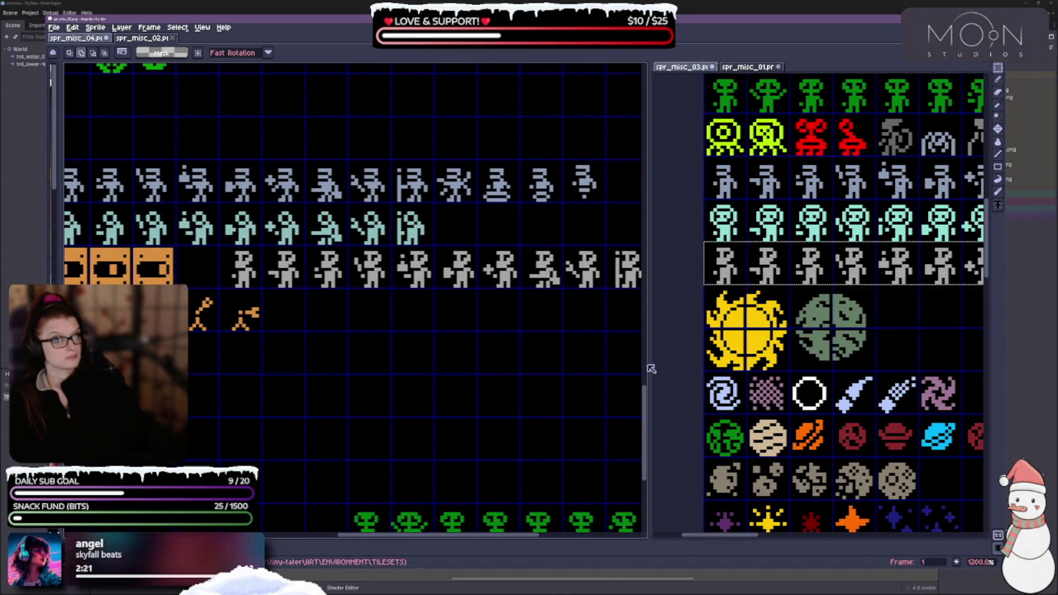
drag(654, 369, 589, 369)
drag(812, 369, 808, 353)
scroll(808, 353, right, 10)
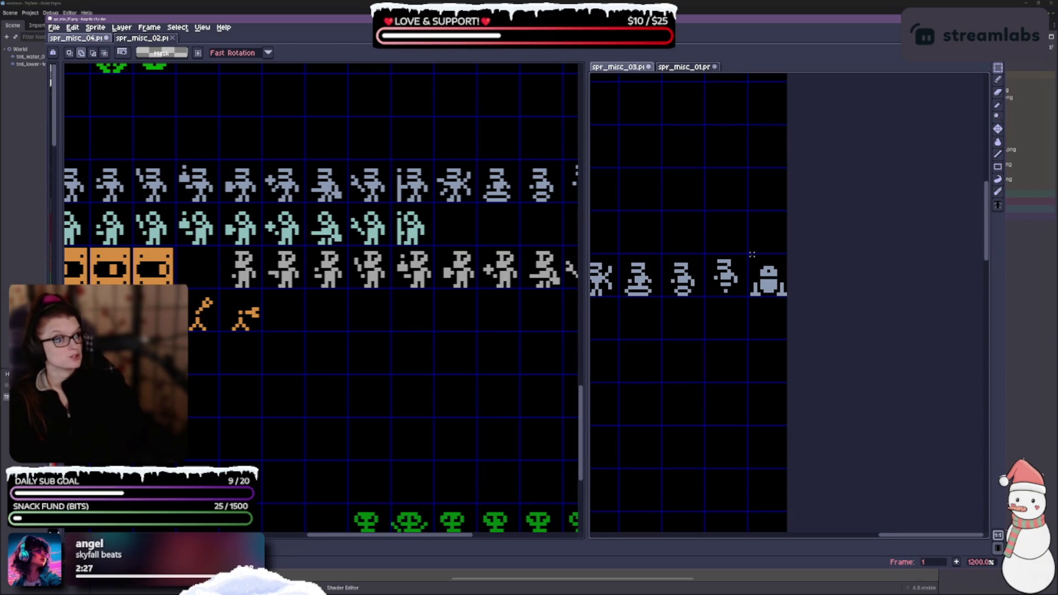
Select the small robot sprite on the source sheet and clear stray selections on spr_misc_04
drag(782, 292, 787, 296)
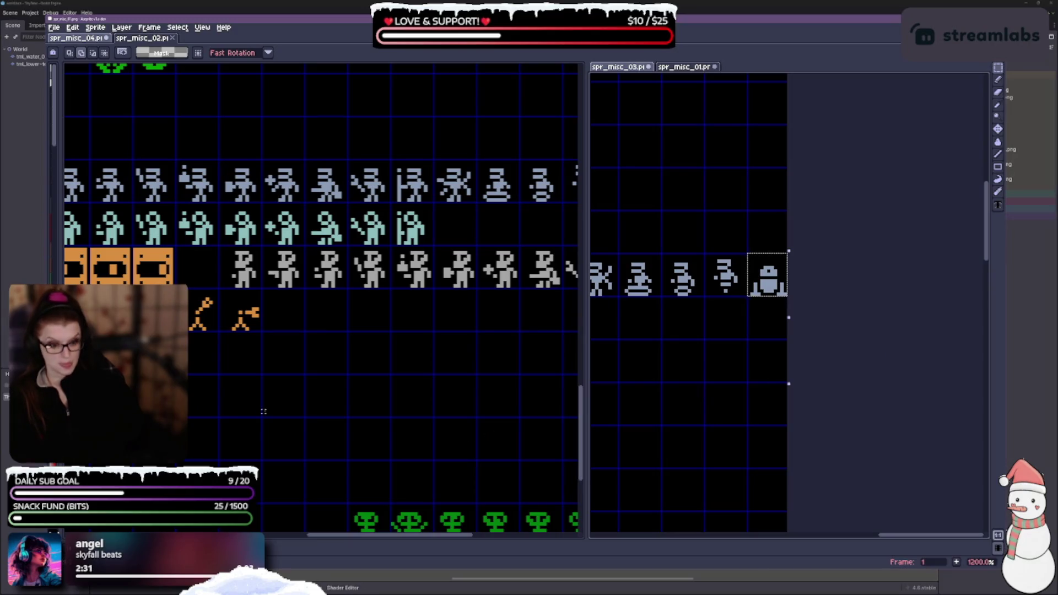
scroll(270, 379, down, 2)
scroll(259, 367, up, 1)
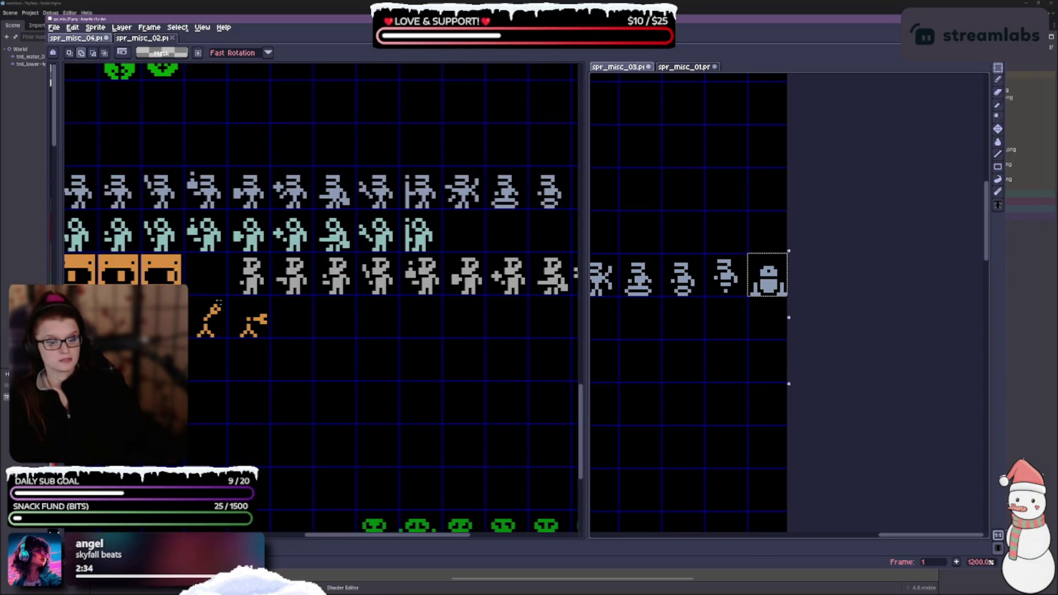
mouse_move(193, 273)
mouse_down()
mouse_move(239, 390)
mouse_move(326, 390)
mouse_up()
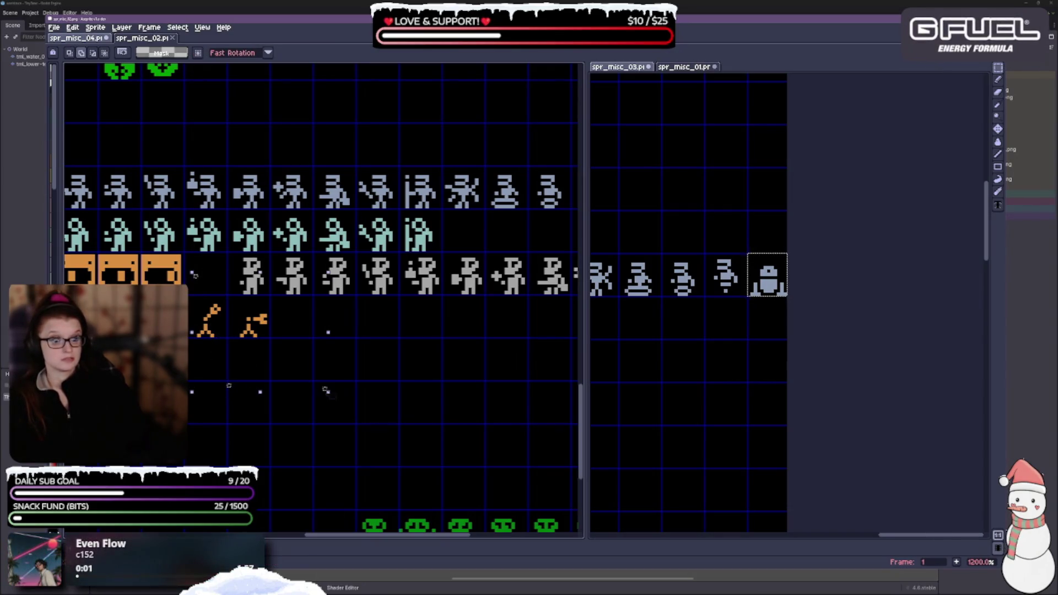
click(374, 423)
click(385, 342)
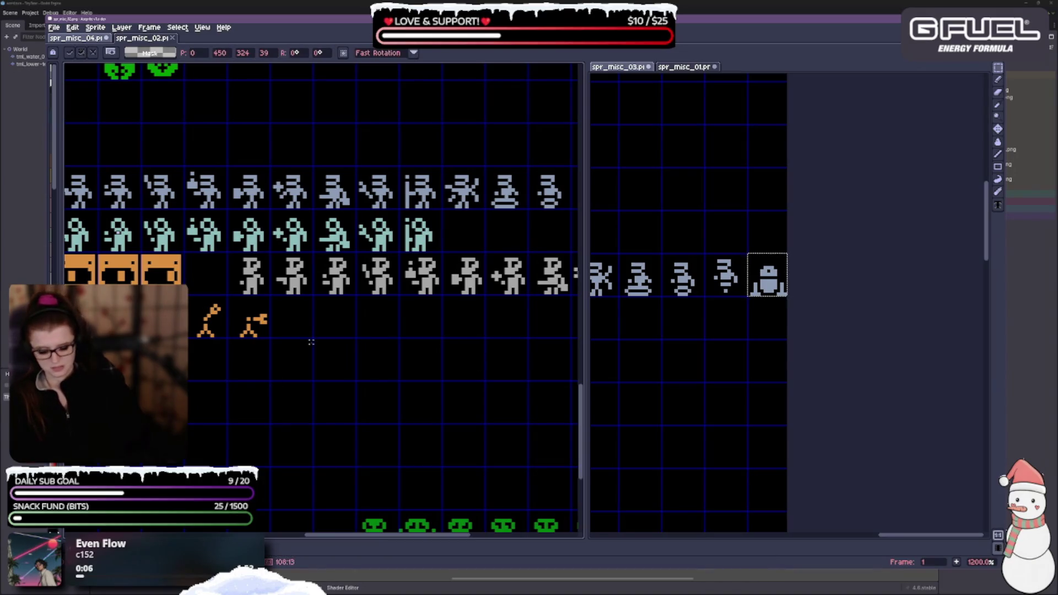
click(398, 385)
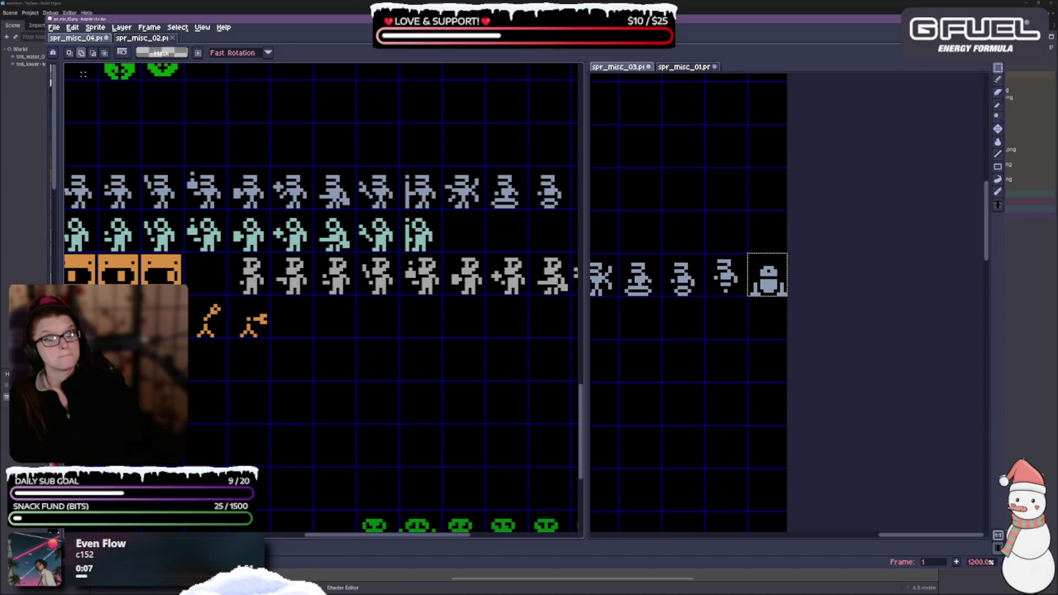
click(751, 339)
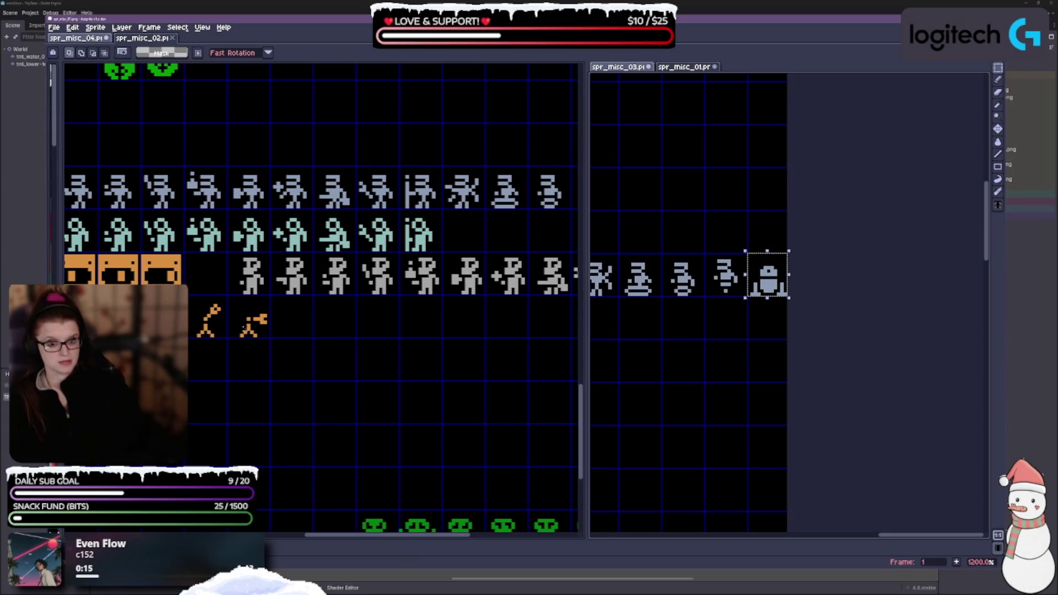
Paste the robot into the empty cell beside the orange crates and commit it
key(ctrl+v)
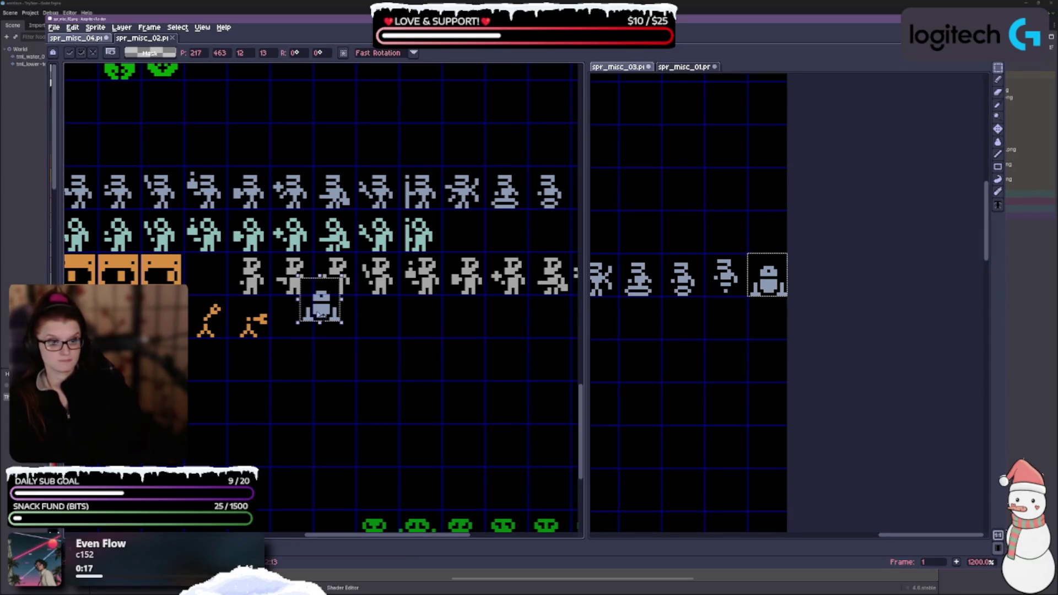
drag(320, 316, 205, 288)
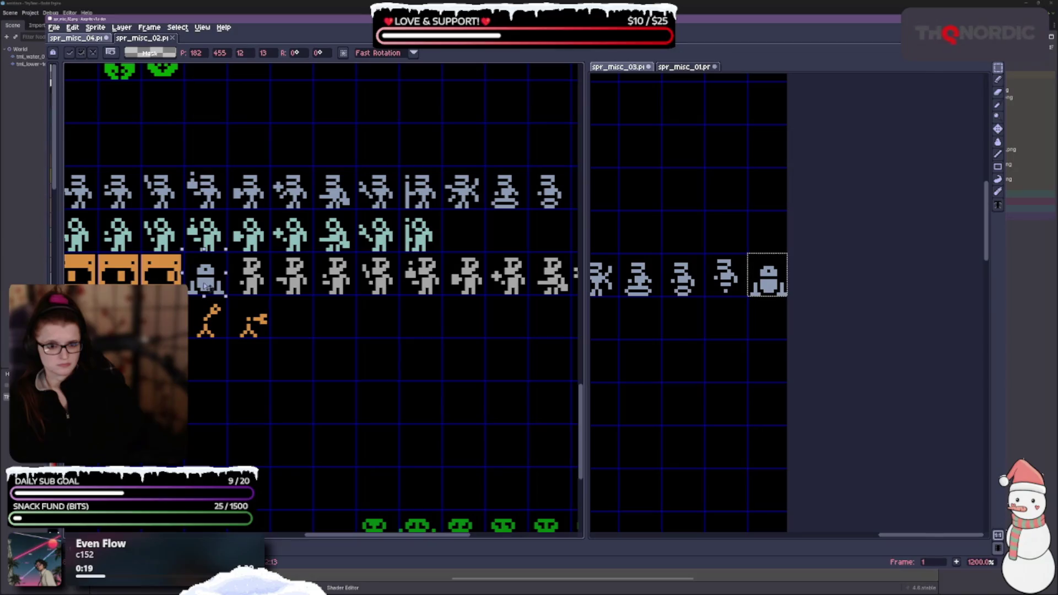
scroll(204, 286, up, 1)
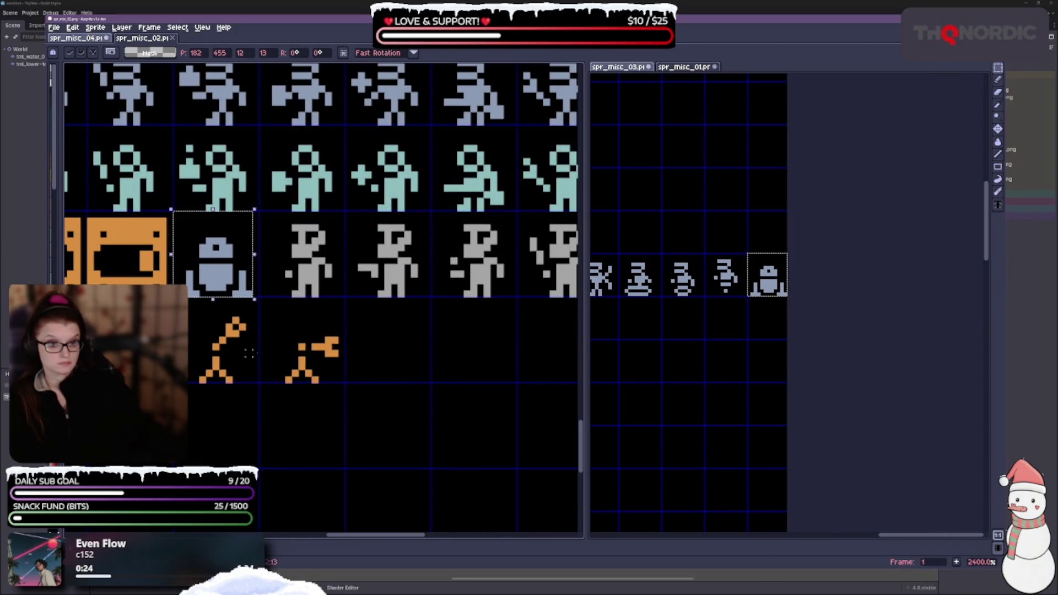
click(414, 353)
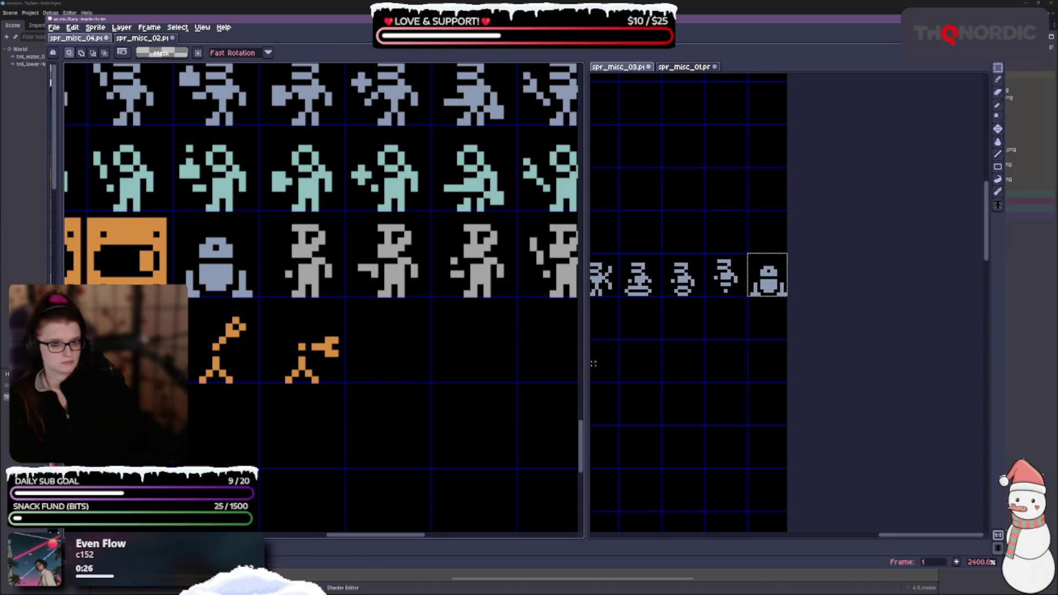
scroll(592, 363, down, 2)
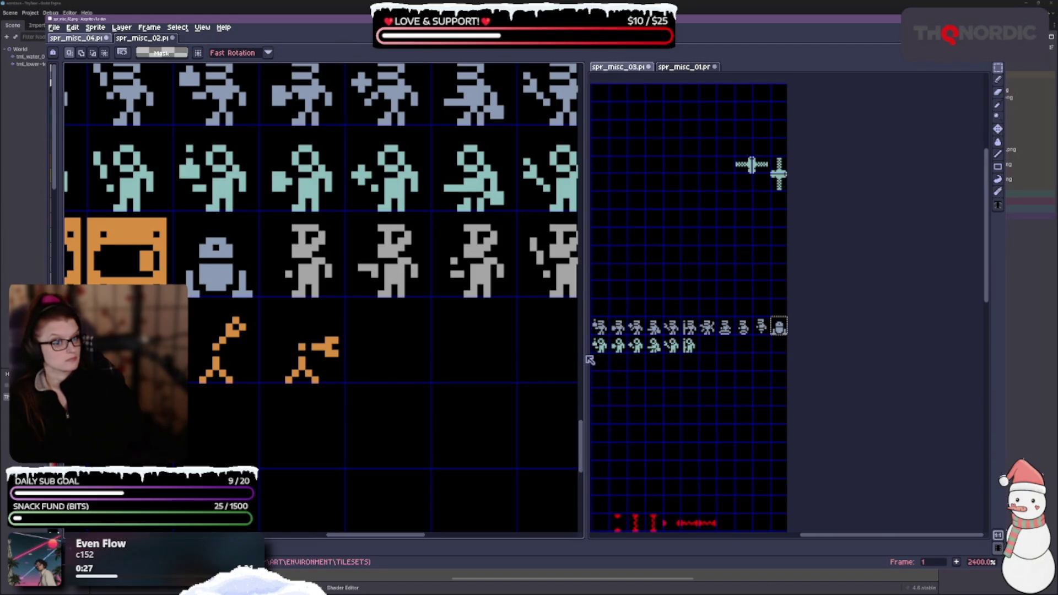
Widen the source pane and marquee-select the row of yellow, red and grey aliens
drag(590, 359, 486, 358)
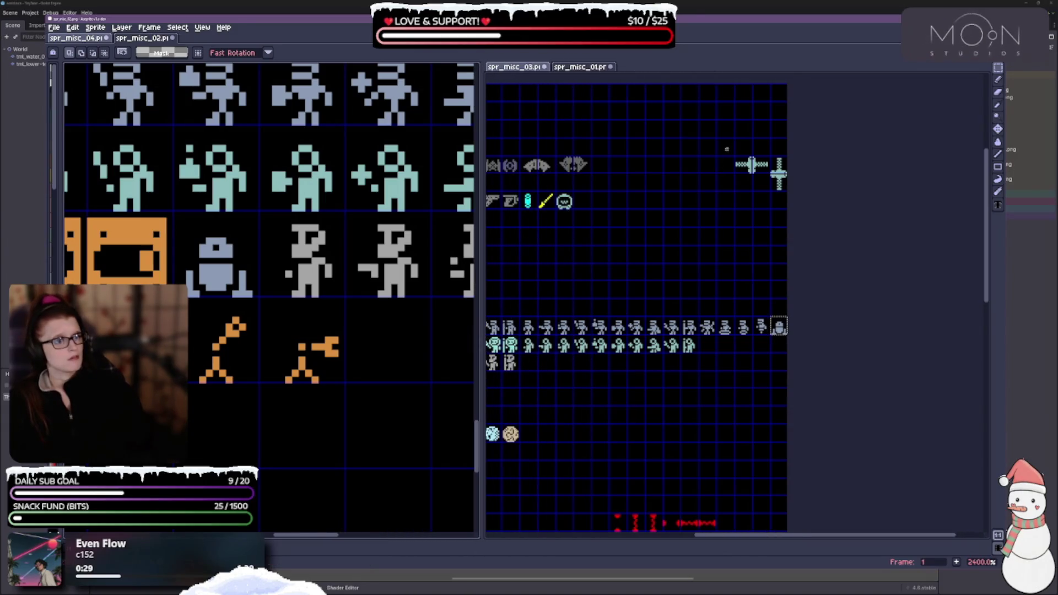
scroll(727, 149, down, 2)
scroll(355, 344, down, 1)
scroll(355, 345, down, 1)
scroll(360, 413, down, 1)
mouse_move(360, 412)
mouse_down()
mouse_move(408, 469)
mouse_move(258, 426)
mouse_up()
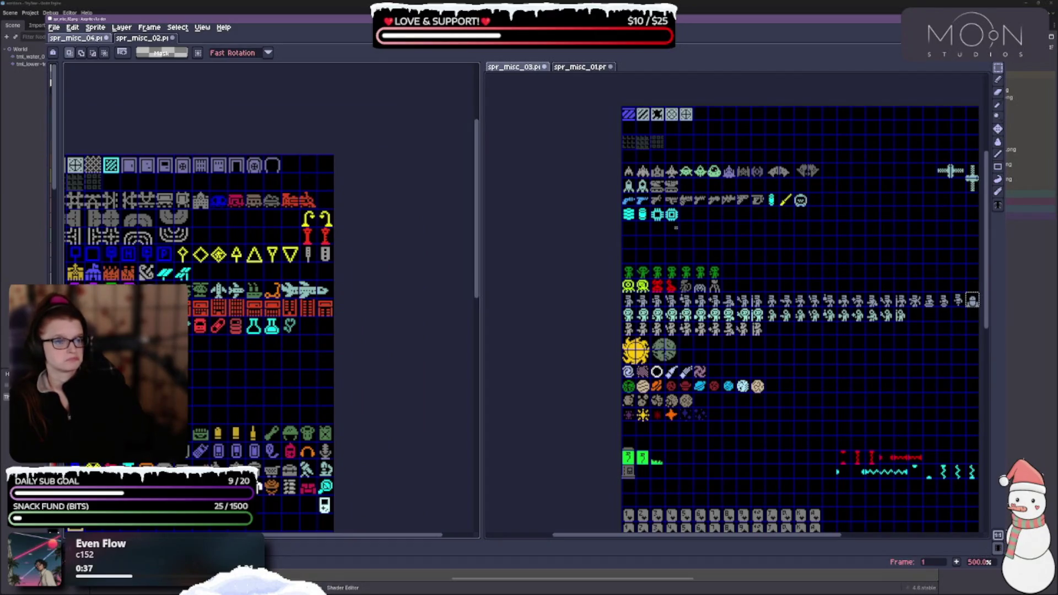
scroll(356, 277, down, 3)
scroll(357, 277, down, 3)
scroll(351, 279, down, 3)
scroll(347, 279, down, 2)
scroll(347, 279, up, 2)
scroll(650, 305, up, 1)
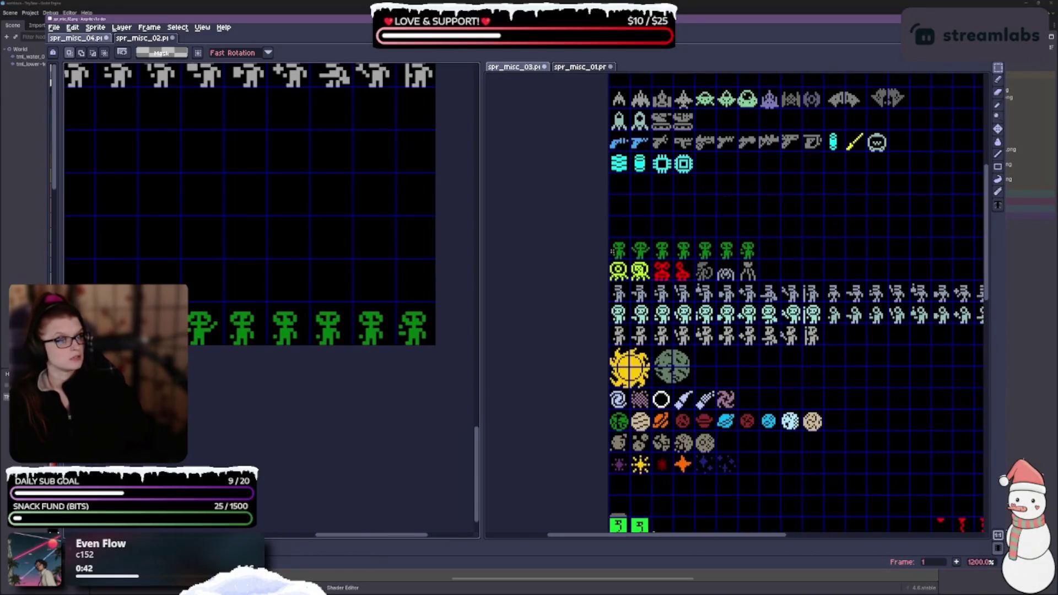
scroll(651, 305, up, 1)
scroll(641, 267, up, 1)
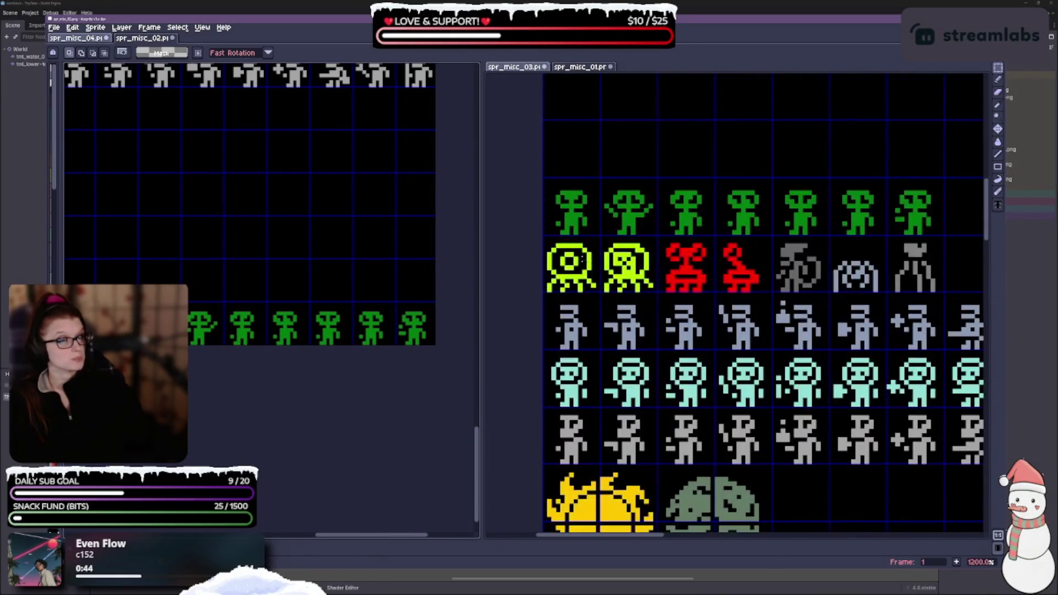
mouse_move(545, 237)
mouse_down()
mouse_move(882, 295)
mouse_move(945, 292)
mouse_up()
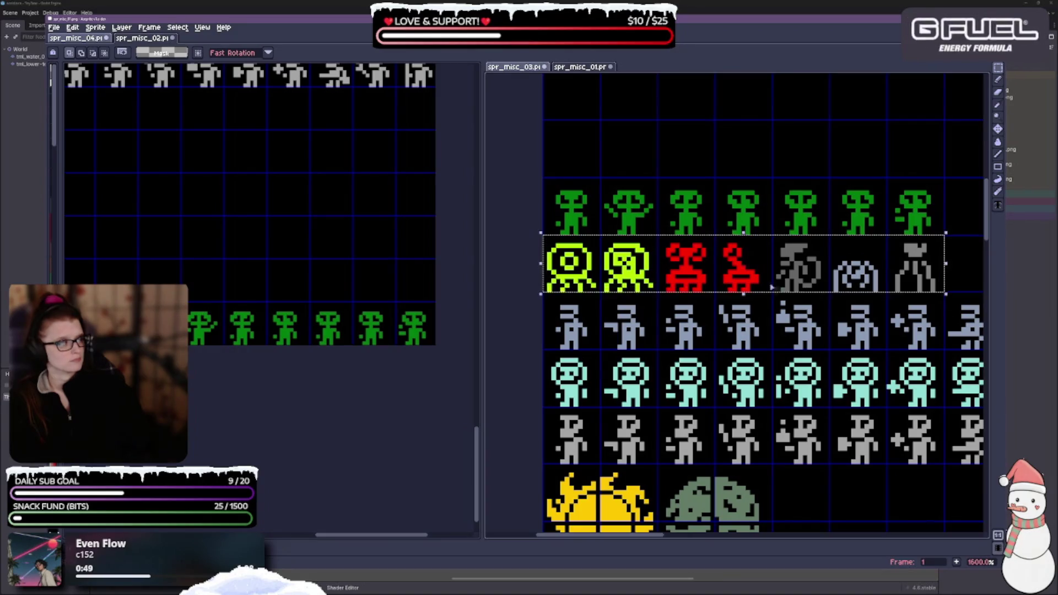
Paste the yellow, red and grey alien row directly above the green aliens and commit it
key(ctrl+v)
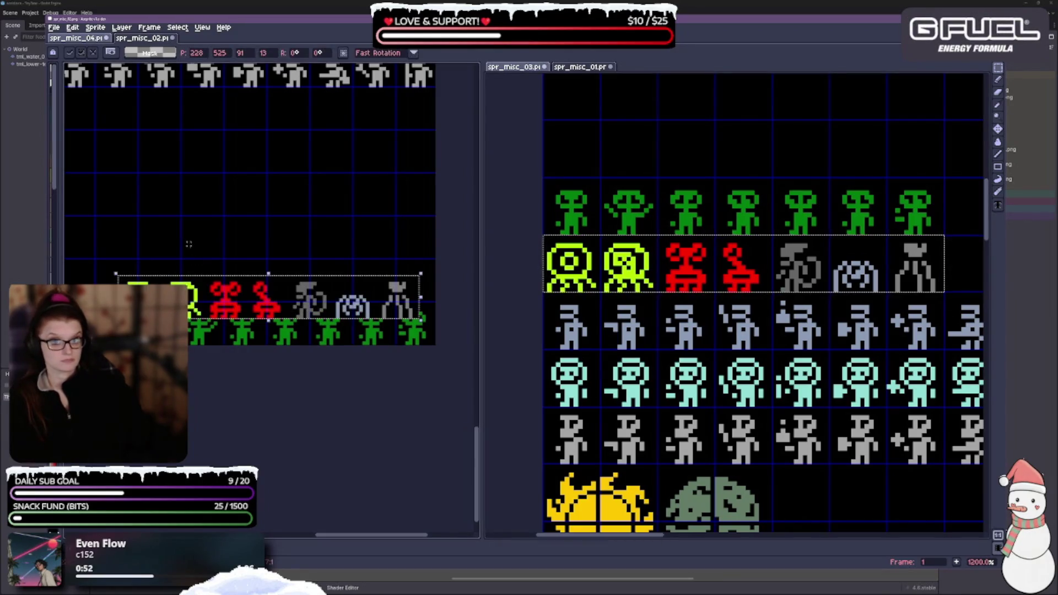
drag(221, 294, 253, 278)
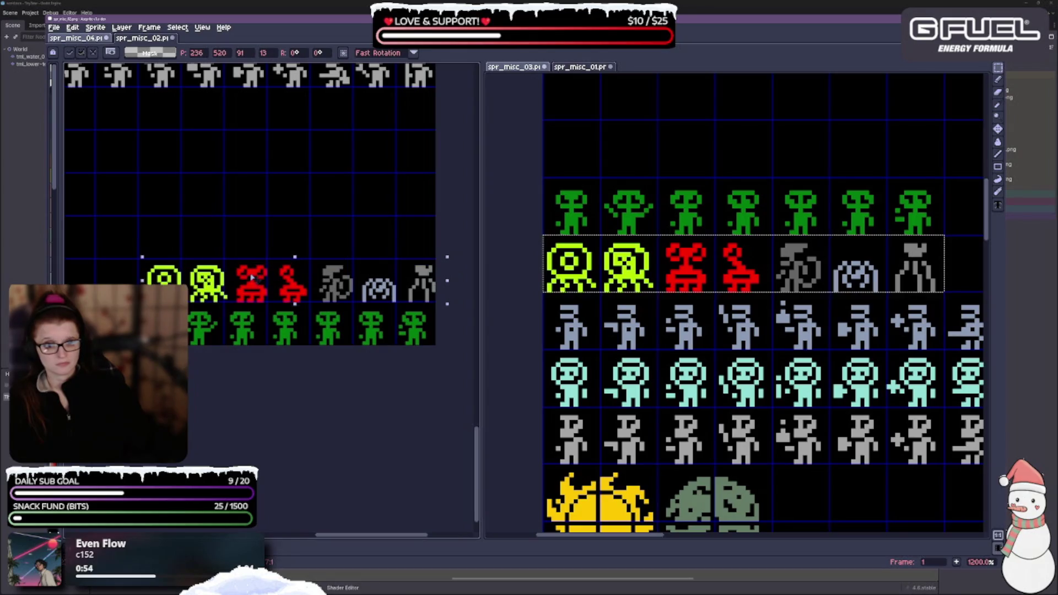
drag(252, 277, 241, 295)
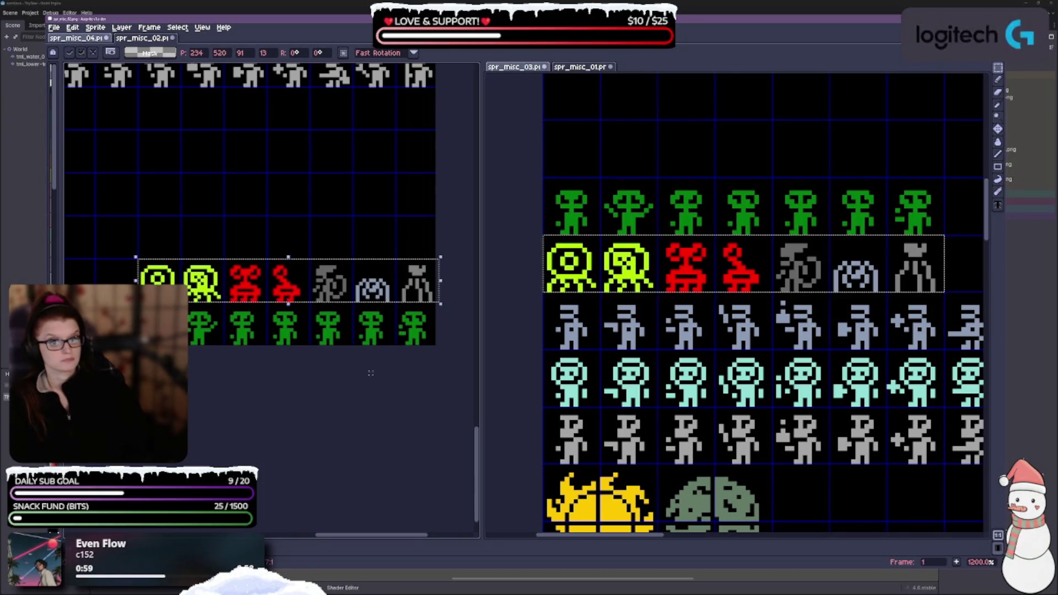
click(295, 396)
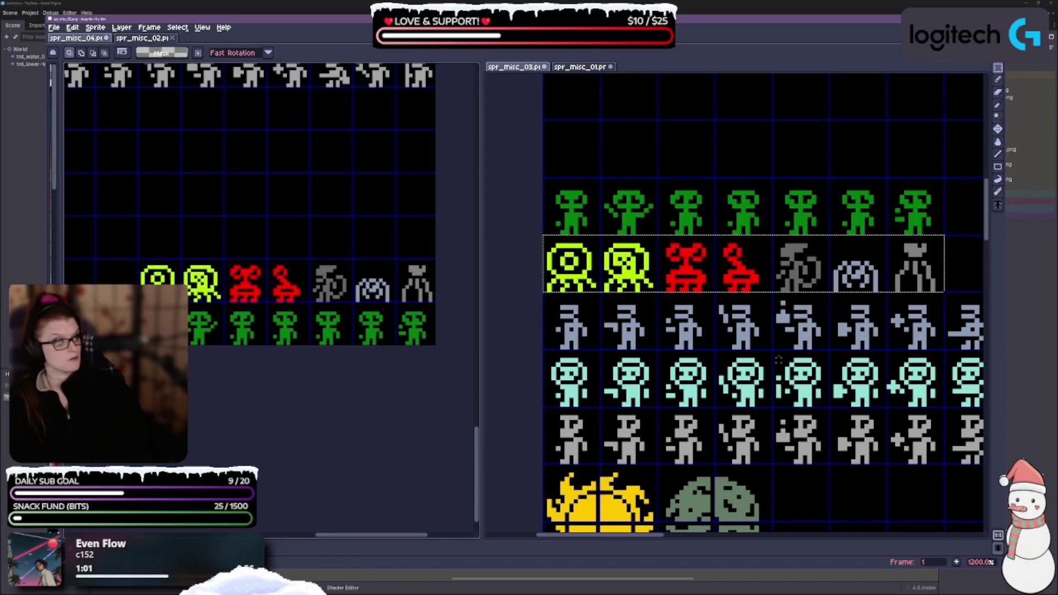
scroll(778, 360, down, 4)
scroll(851, 251, up, 1)
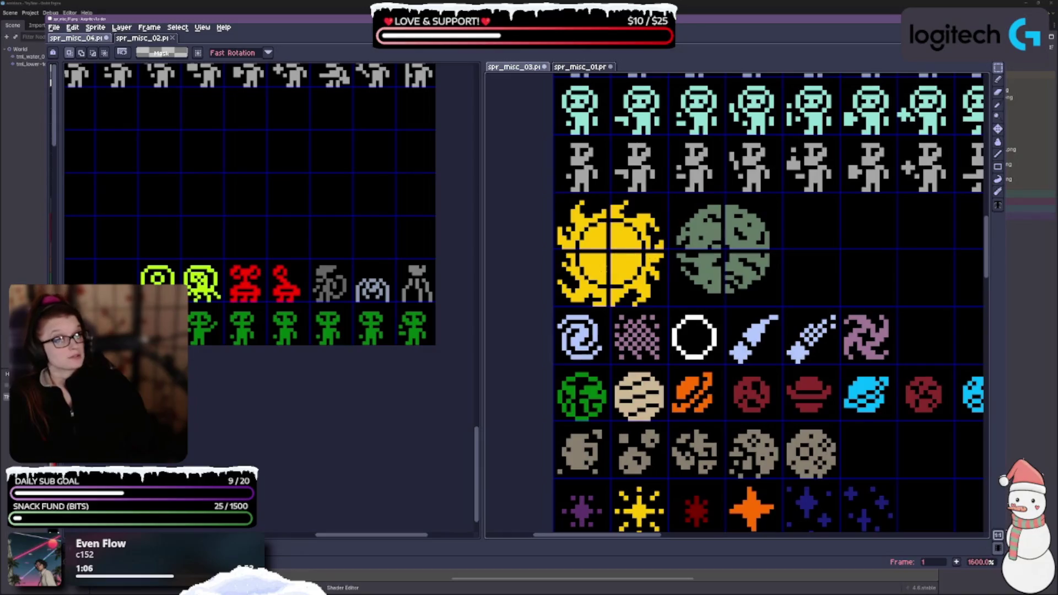
scroll(671, 277, down, 3)
scroll(671, 278, up, 3)
scroll(692, 217, down, 1)
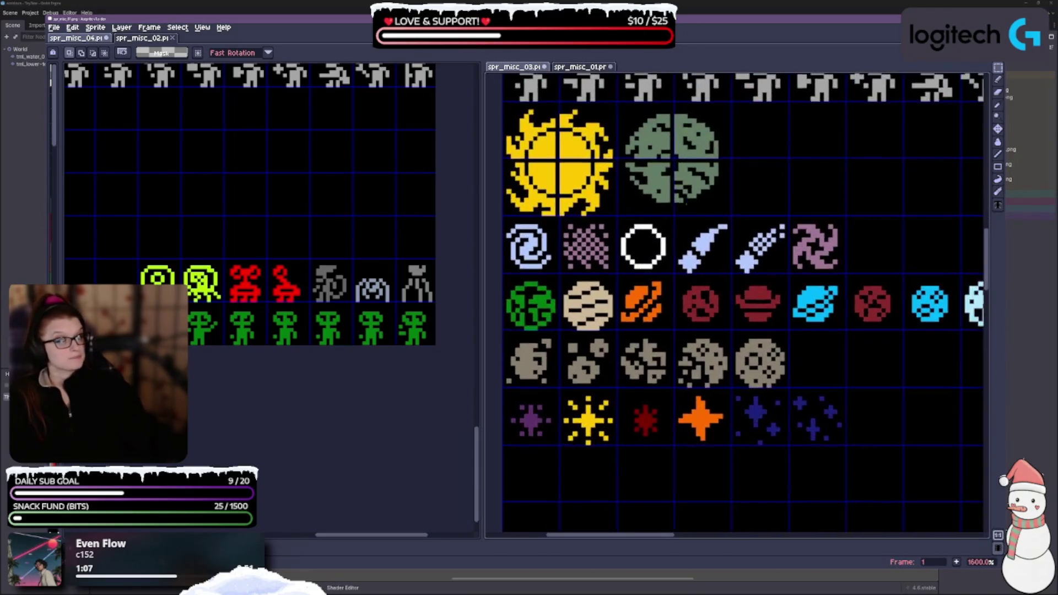
scroll(318, 306, down, 2)
scroll(305, 289, down, 2)
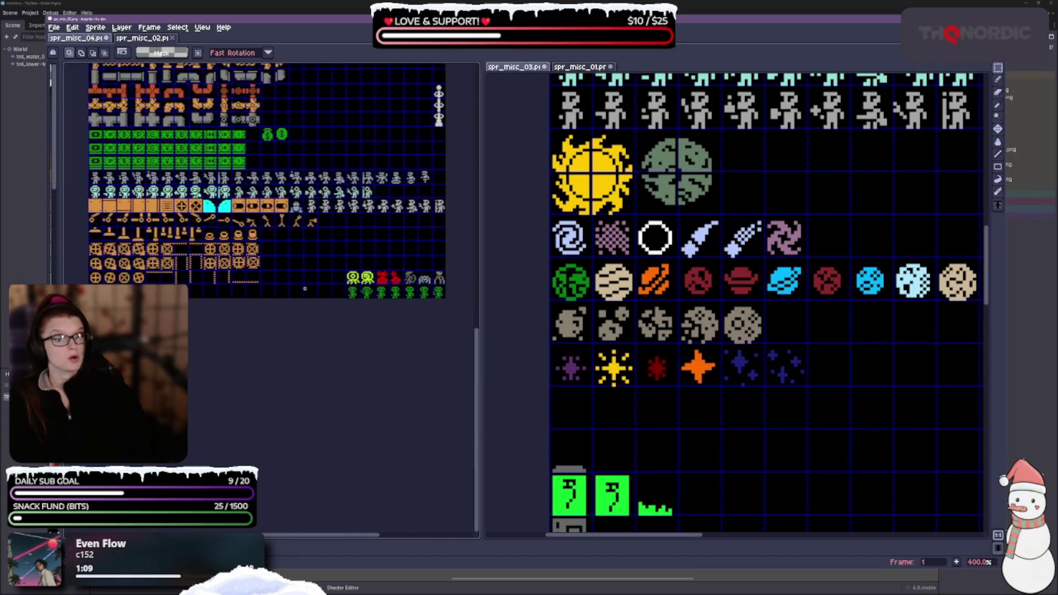
scroll(332, 247, up, 5)
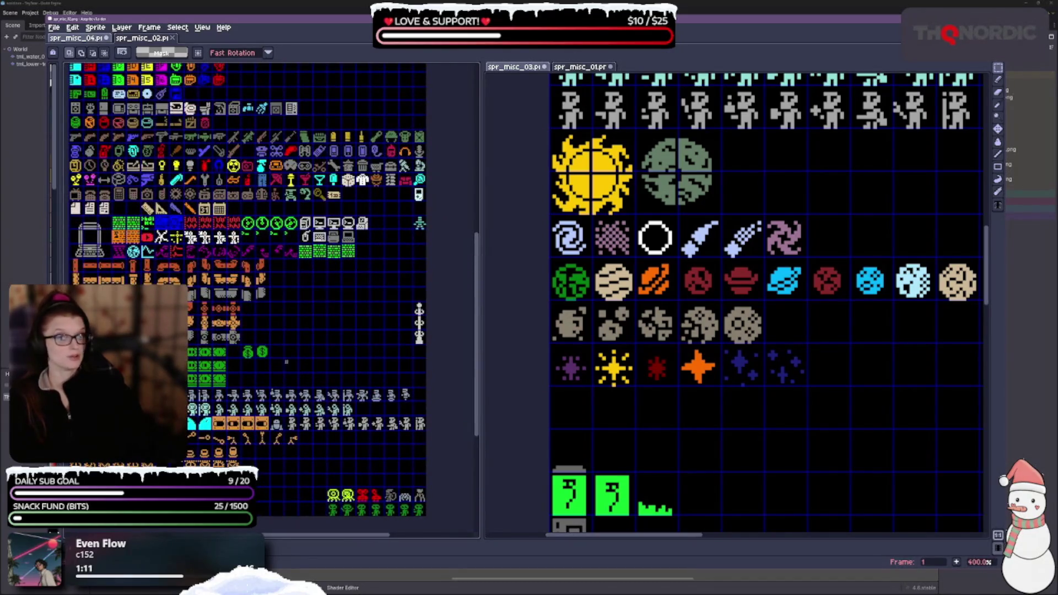
scroll(293, 296, up, 2)
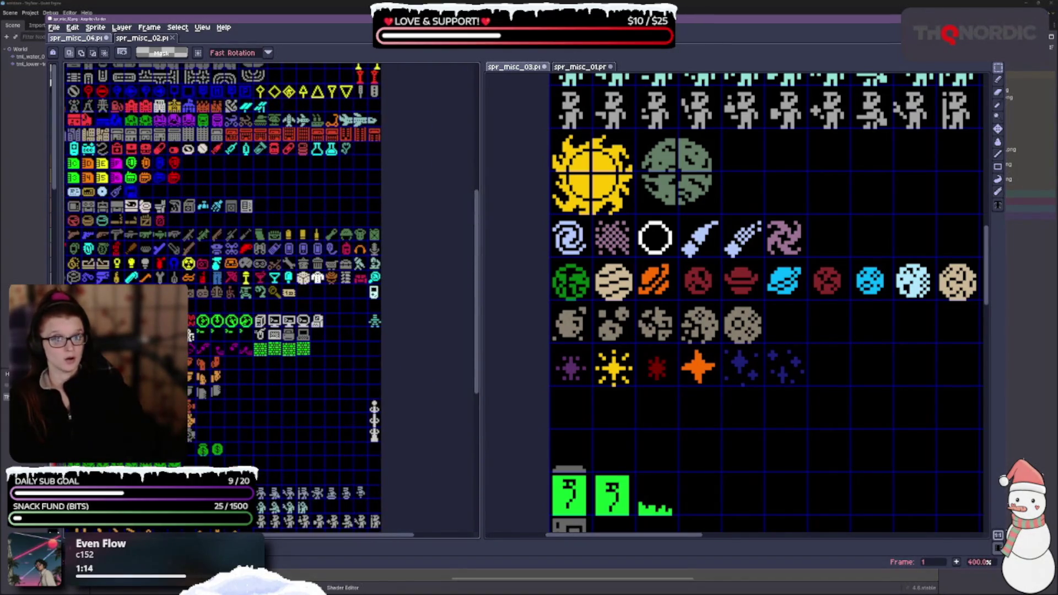
scroll(265, 286, left, 2)
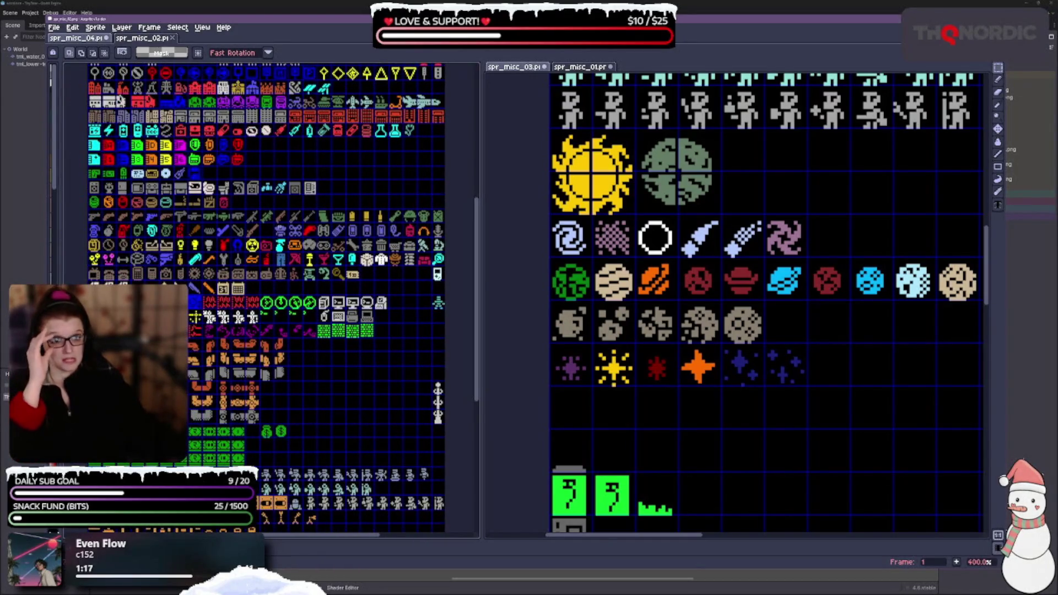
scroll(318, 334, up, 4)
scroll(318, 335, right, 2)
scroll(317, 335, up, 1)
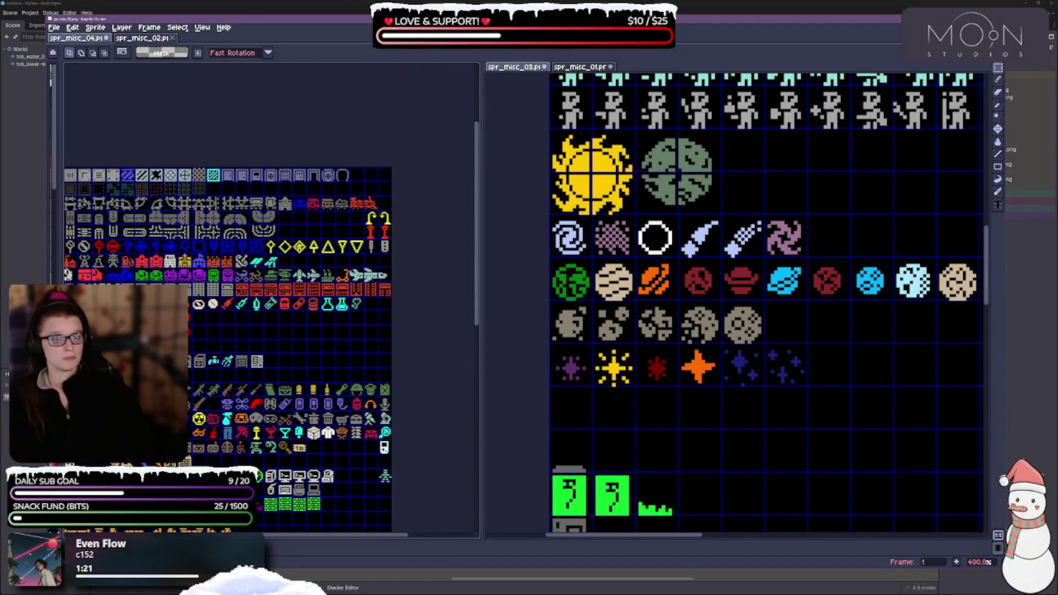
scroll(292, 324, down, 3)
scroll(291, 325, down, 3)
scroll(291, 325, down, 3)
scroll(291, 324, down, 3)
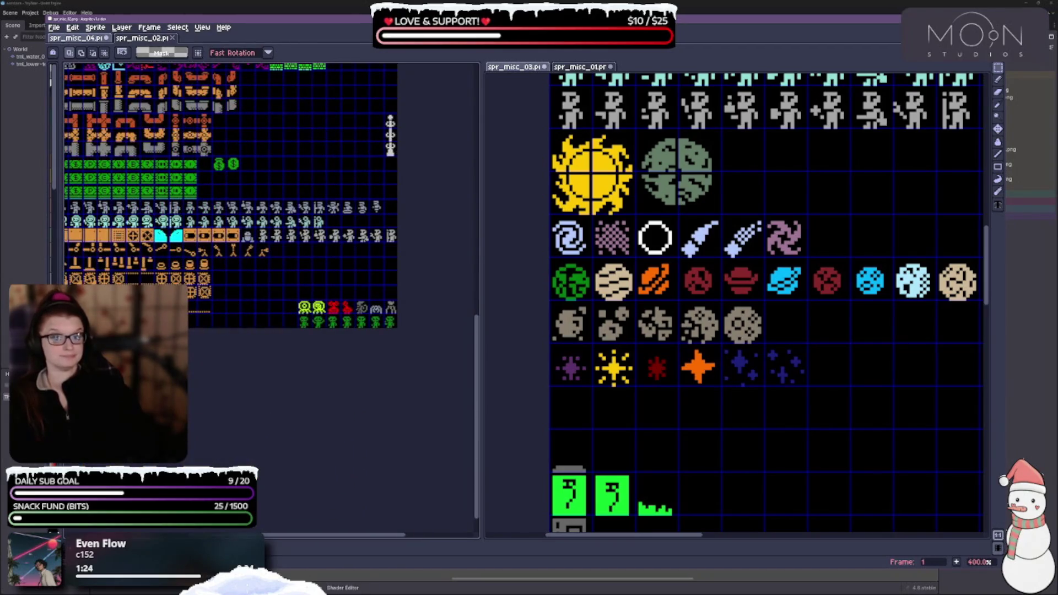
scroll(280, 341, left, 3)
scroll(396, 283, right, 3)
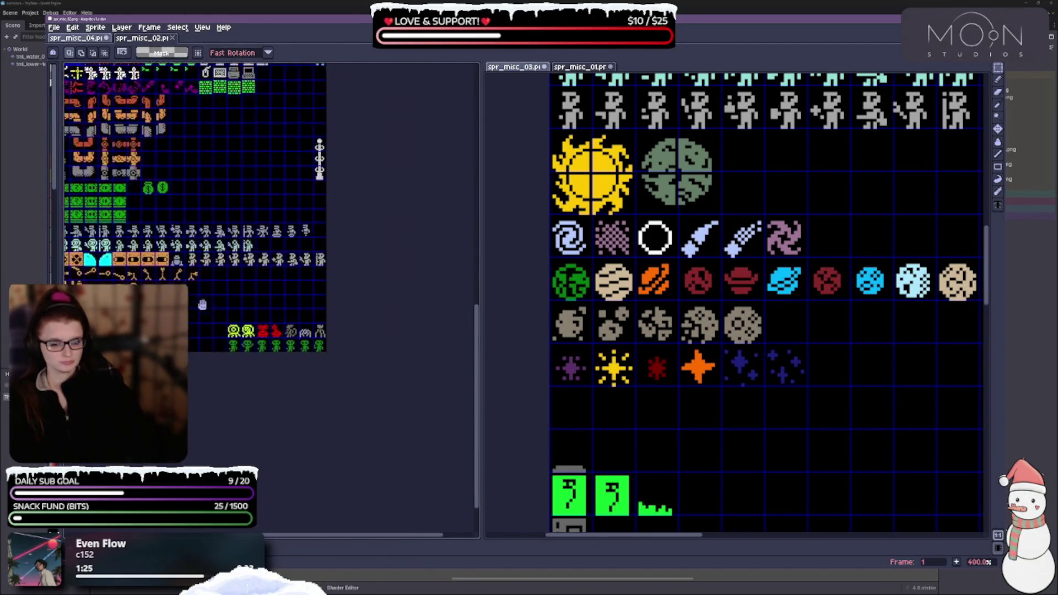
scroll(331, 294, up, 1)
scroll(297, 300, up, 1)
scroll(280, 304, up, 1)
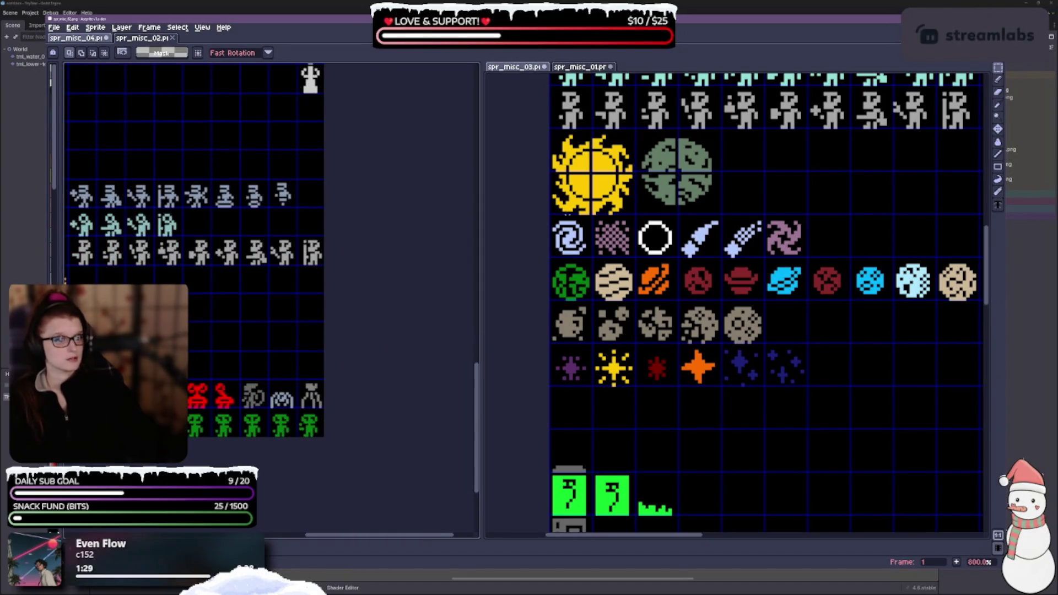
Select the swirl, ring and comet row in spr_misc_03 and paste it above the yellow aliens
drag(550, 217, 809, 260)
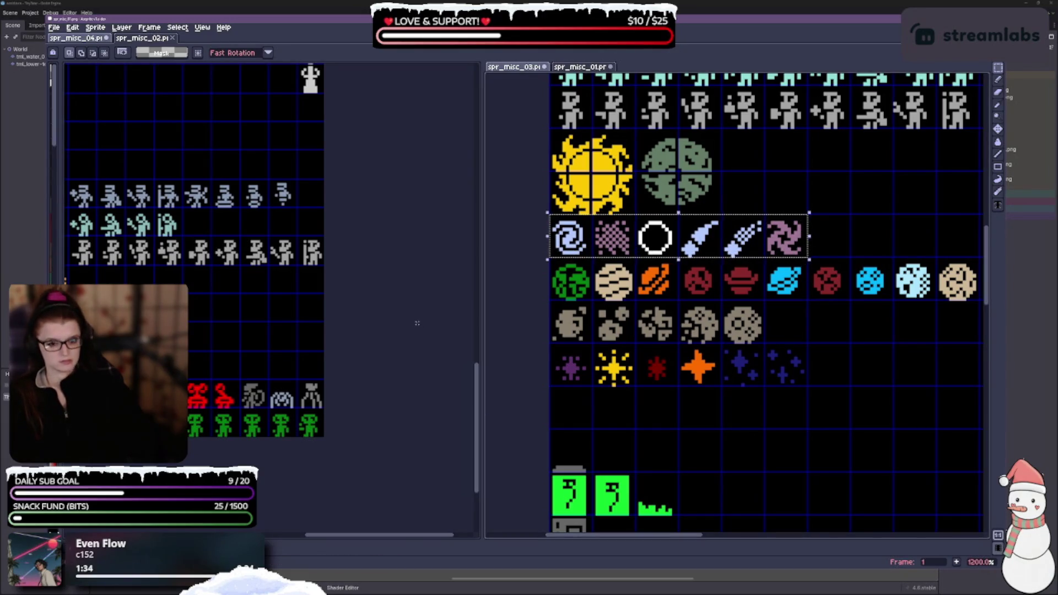
click(254, 361)
key(ctrl+v)
drag(284, 310, 253, 373)
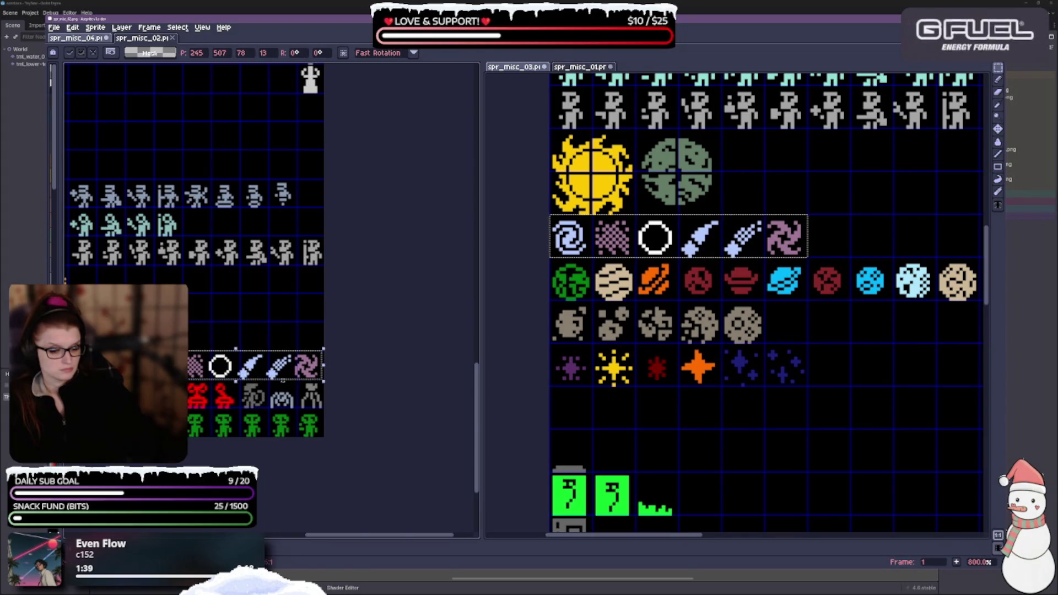
scroll(279, 377, up, 2)
scroll(348, 401, down, 2)
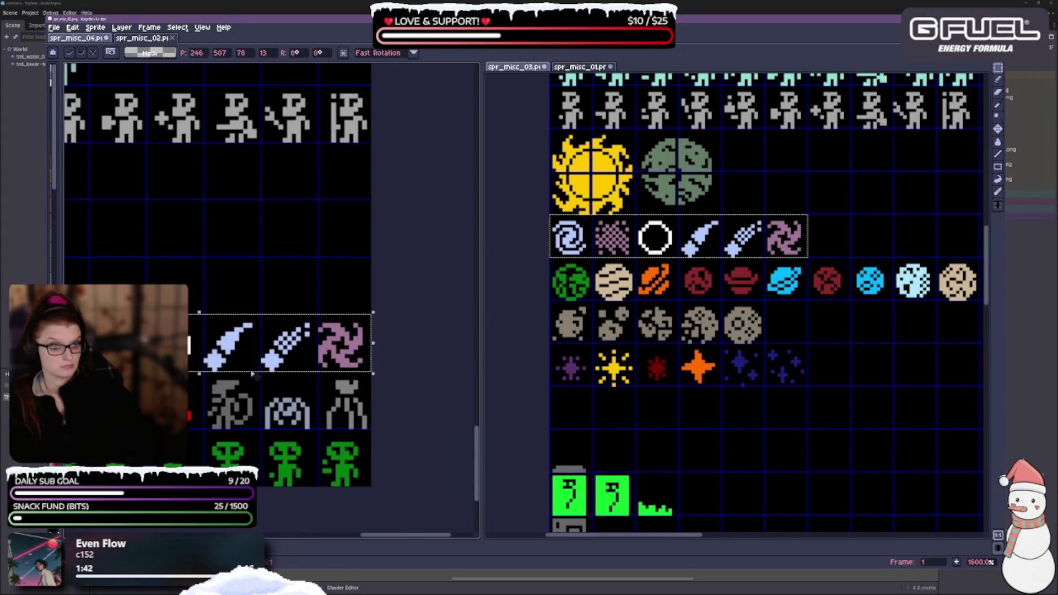
scroll(364, 447, up, 1)
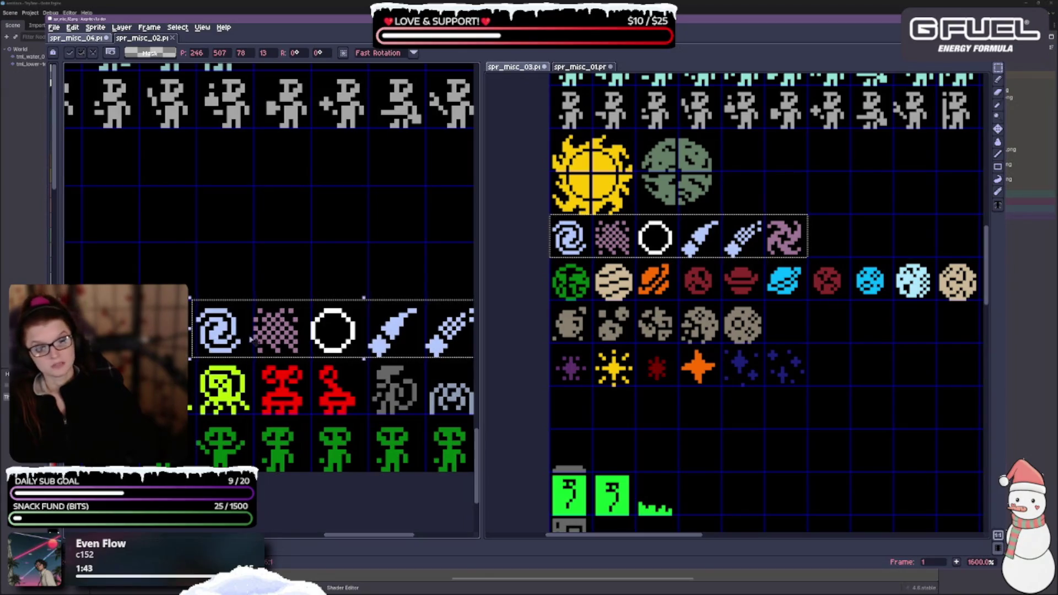
click(712, 402)
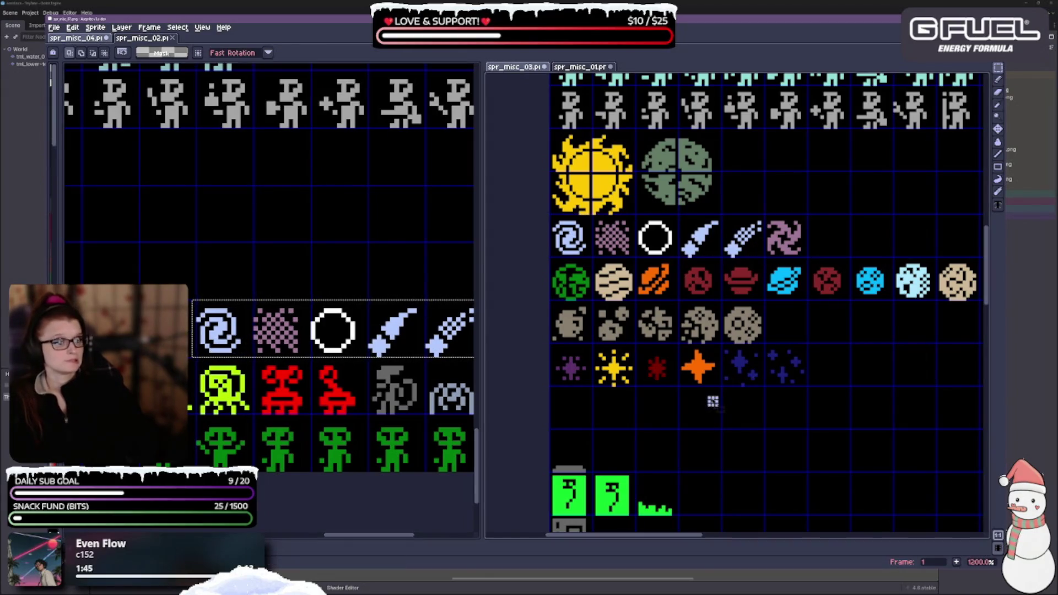